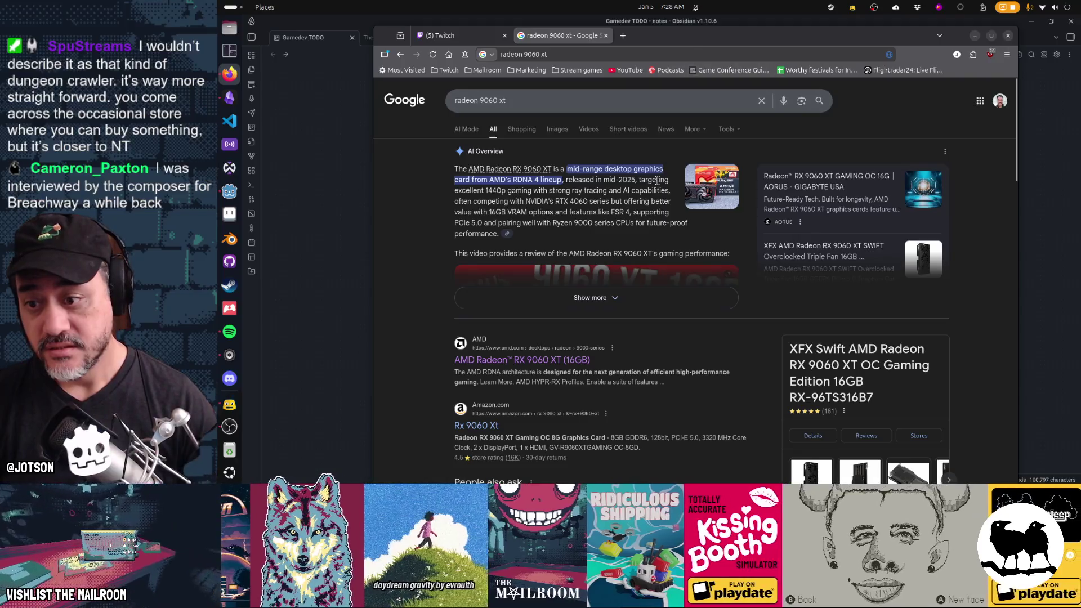
Step: Glance at AMD's RX 9060 XT page, then open Amazon's 'Rx 9060 Xt' listings from the results
click(557, 362)
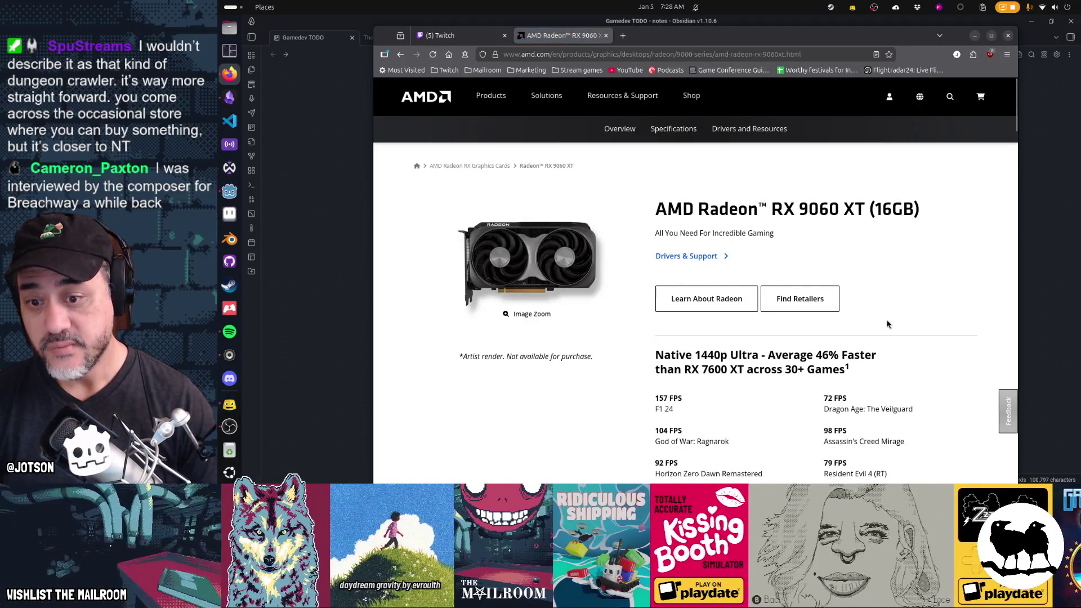
key(alt+Left)
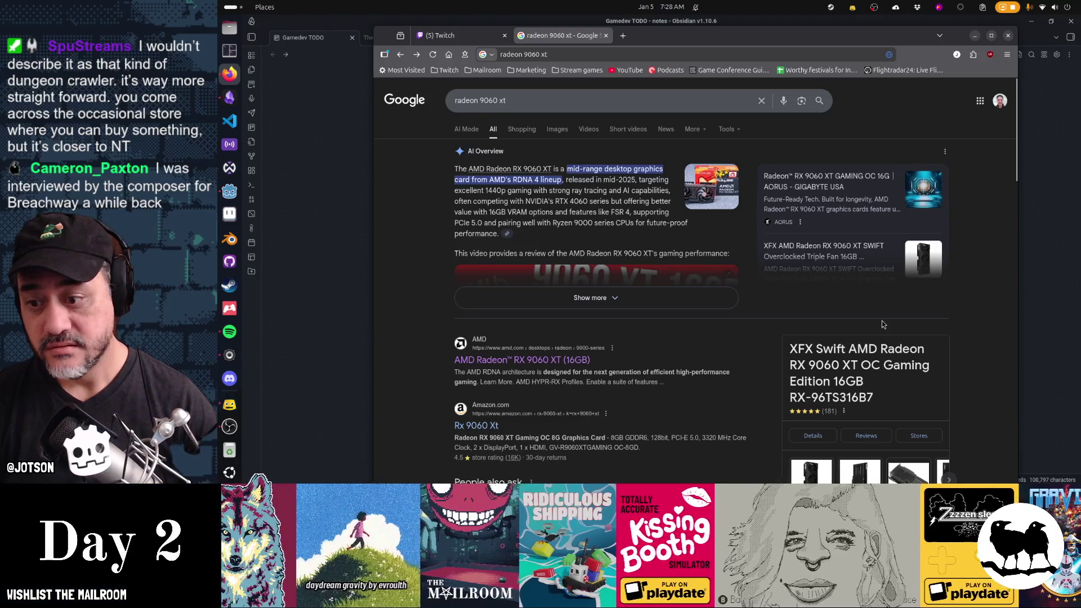
scroll(882, 320, down, 2)
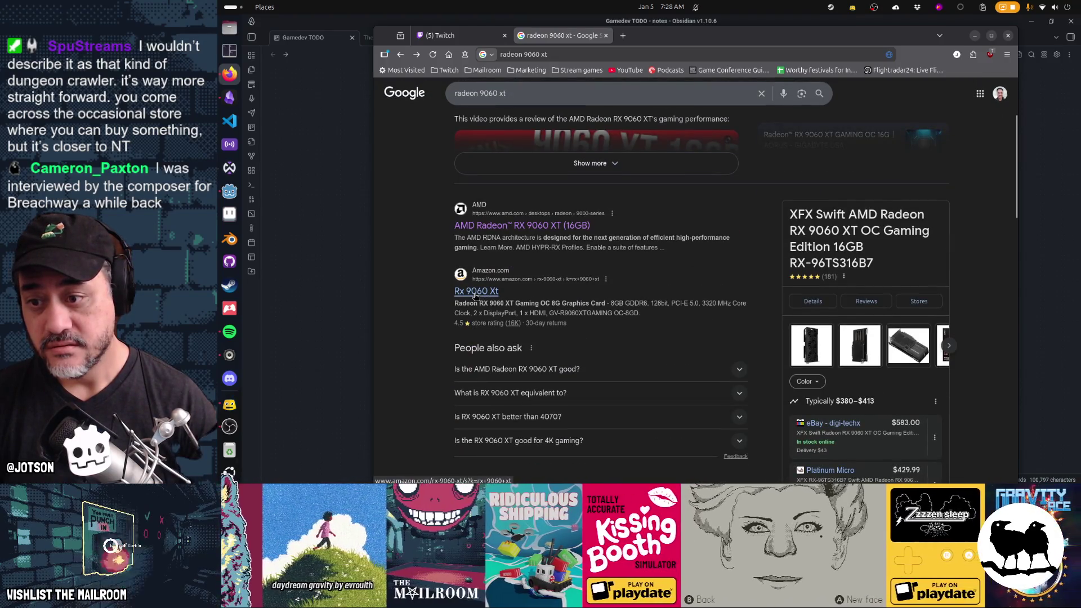
click(475, 292)
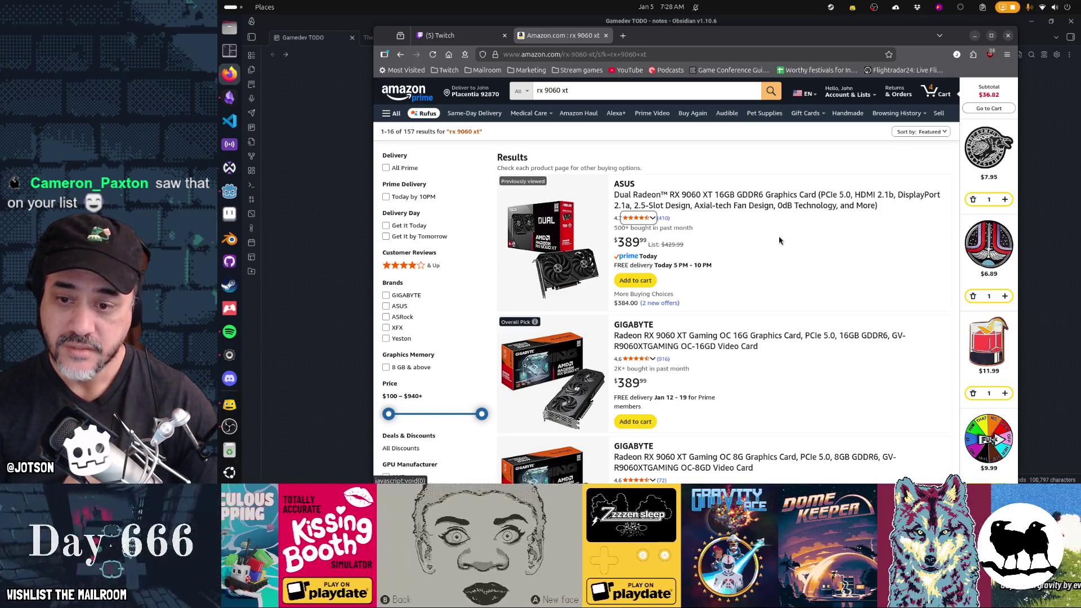
Step: View the GIGABYTE RX 9060 XT Gaming OC 16G page ($389.99), then start an Amazon search for 7600
click(807, 335)
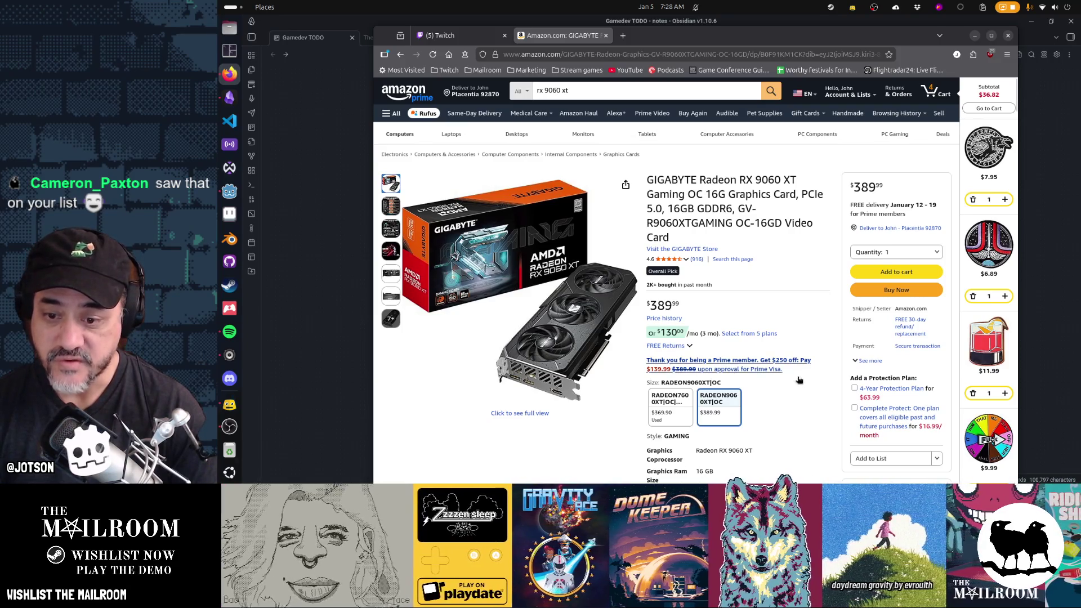
scroll(806, 338, down, 3)
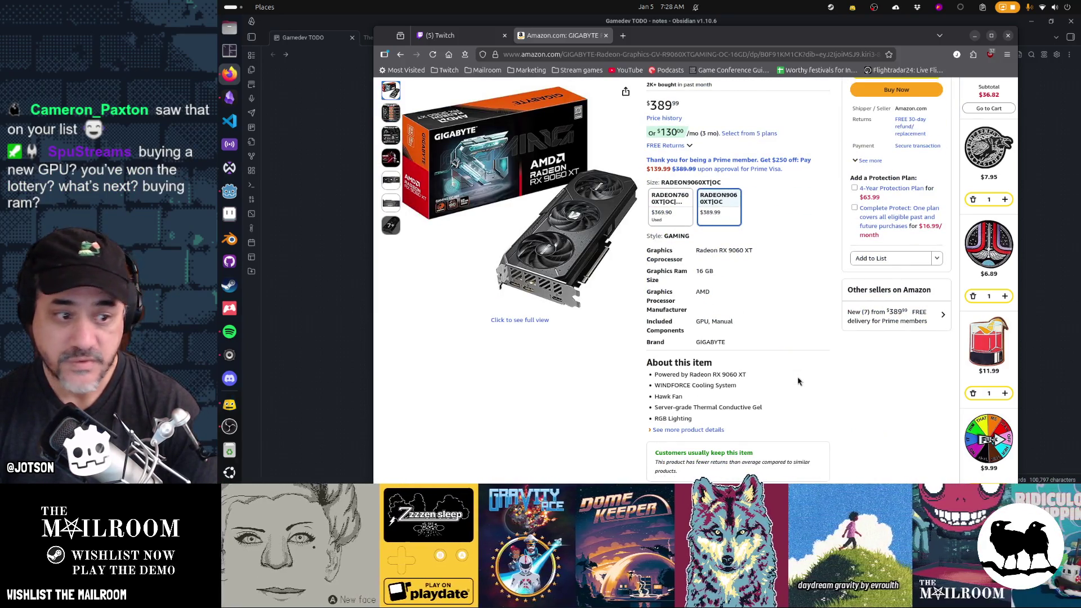
scroll(799, 381, up, 3)
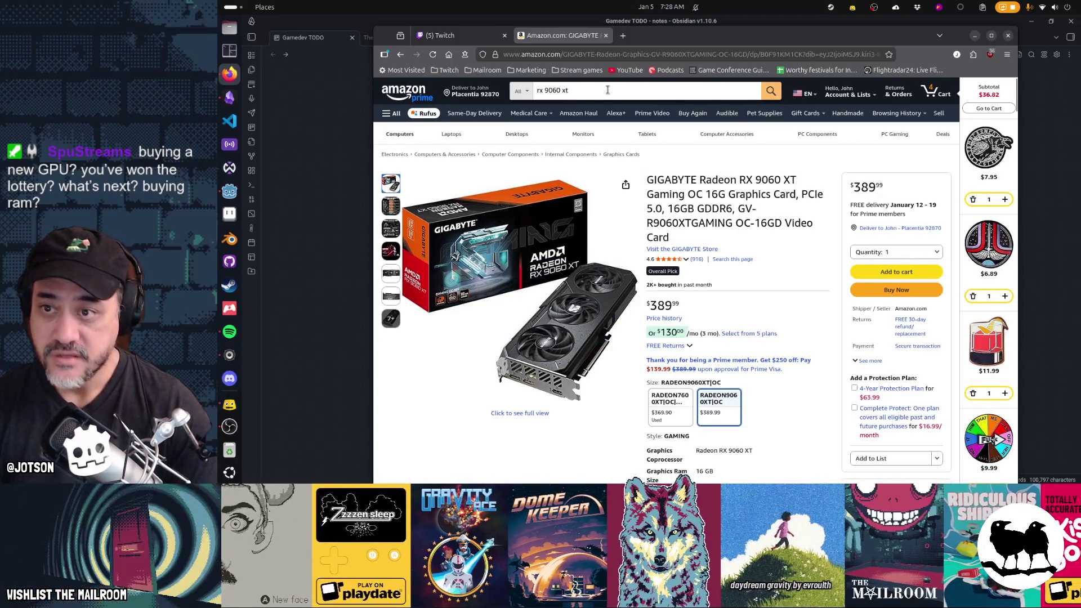
click(563, 90)
text(7600)
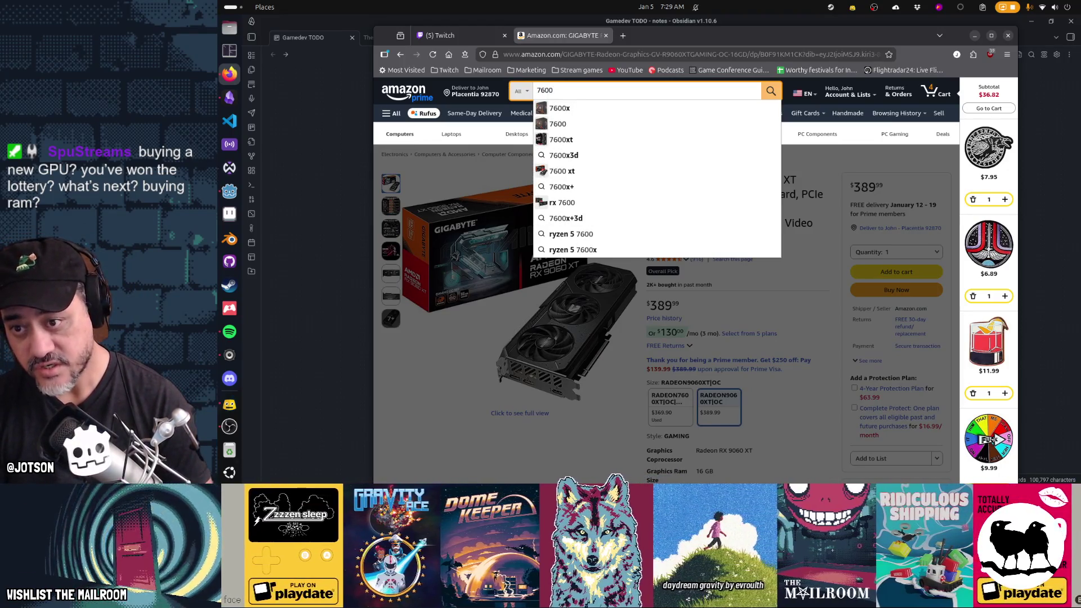
Step: Search Amazon for 'radeon 7600', browse the listings, then return to the GIGABYTE RX 9060 XT page
key(Home)
text(radeon)
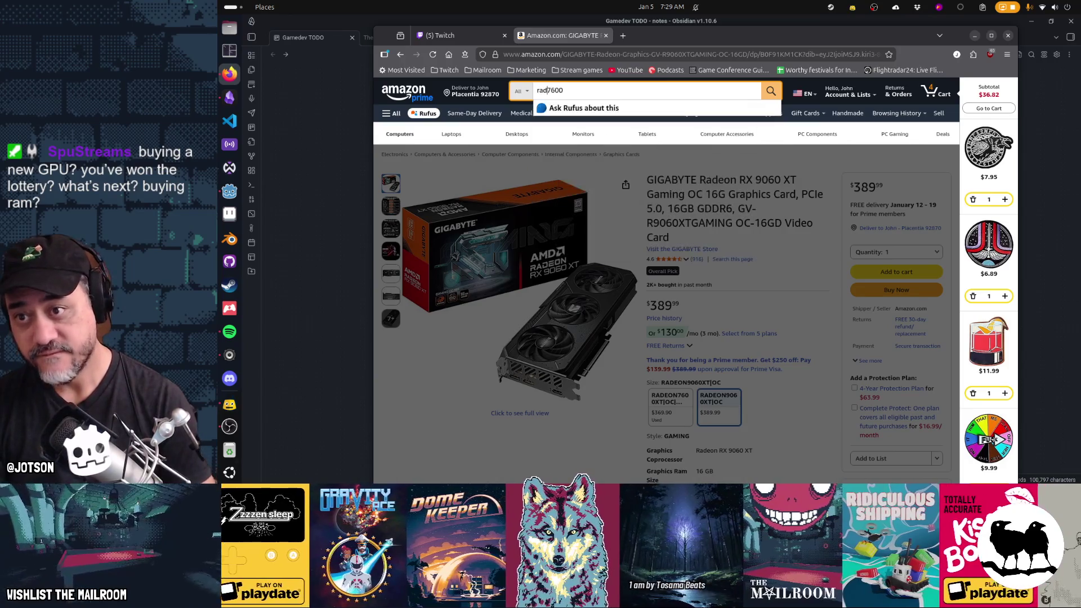
key(Return)
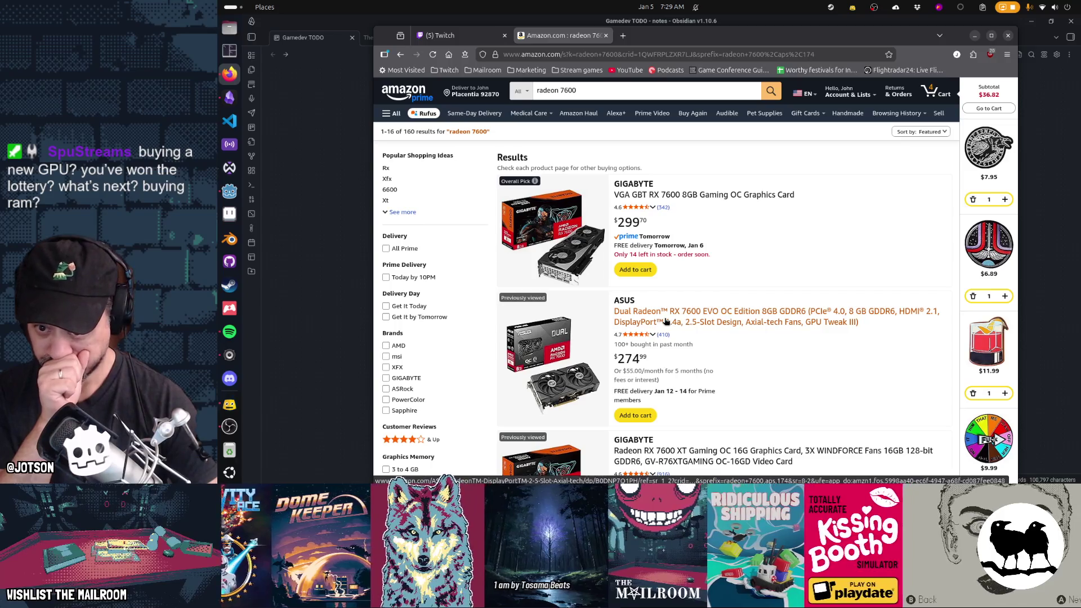
scroll(666, 322, down, 2)
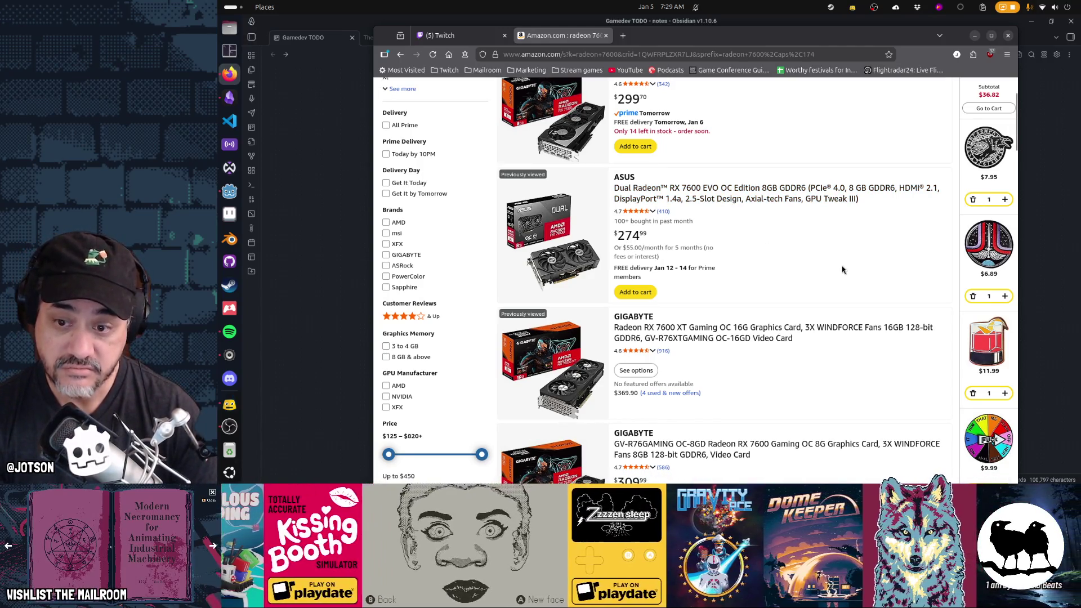
scroll(843, 383, down, 7)
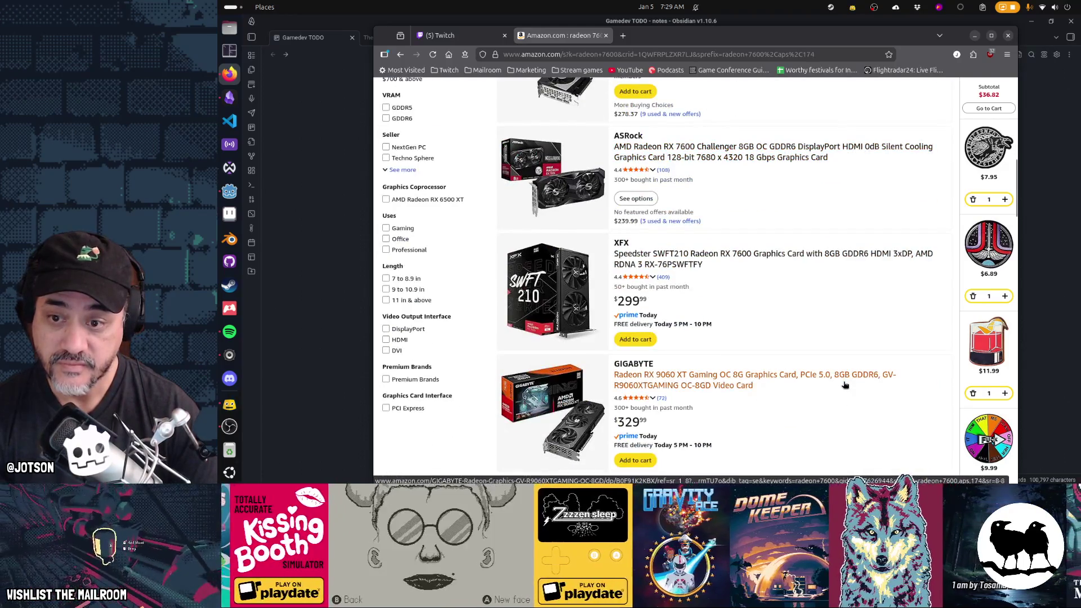
scroll(845, 384, up, 10)
scroll(845, 386, down, 2)
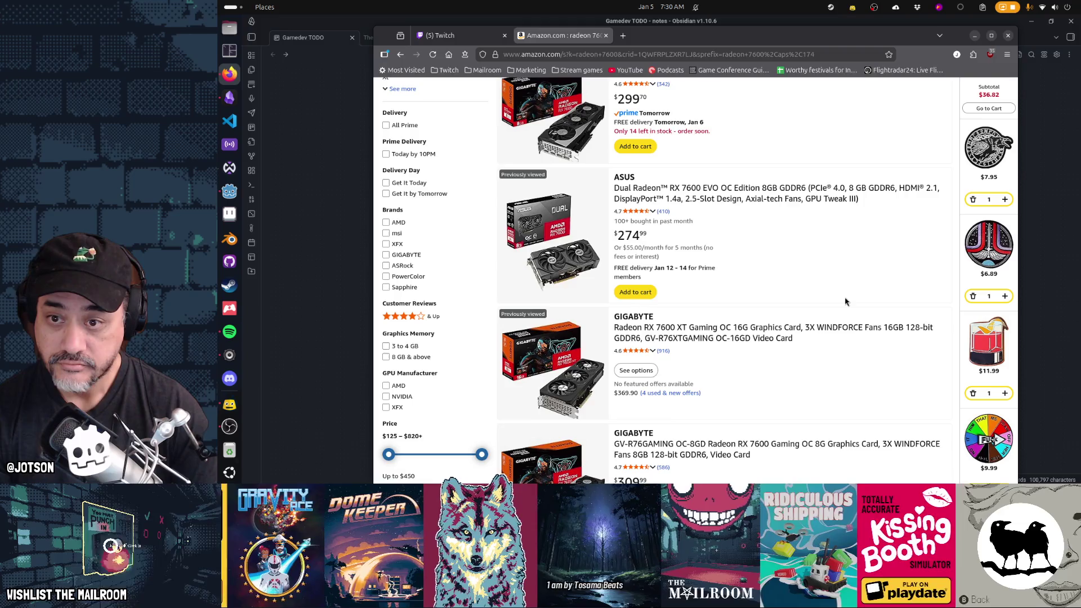
scroll(846, 302, up, 3)
key(alt+Left)
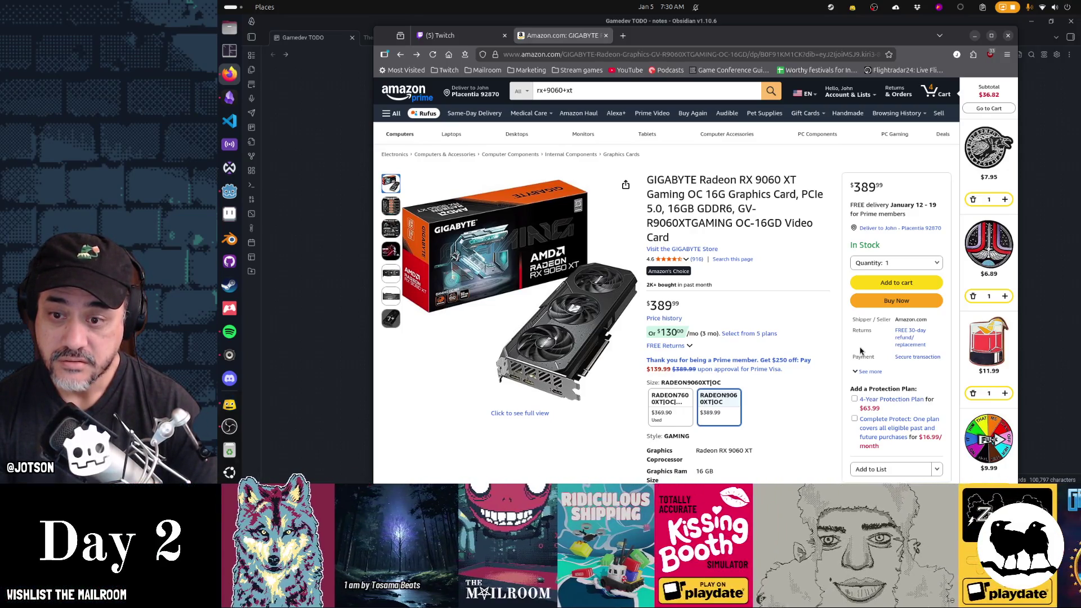
Step: Recheck the Radeon 7600 results, go back to the GIGABYTE page, and bring up the desktop overview
key(alt+Right)
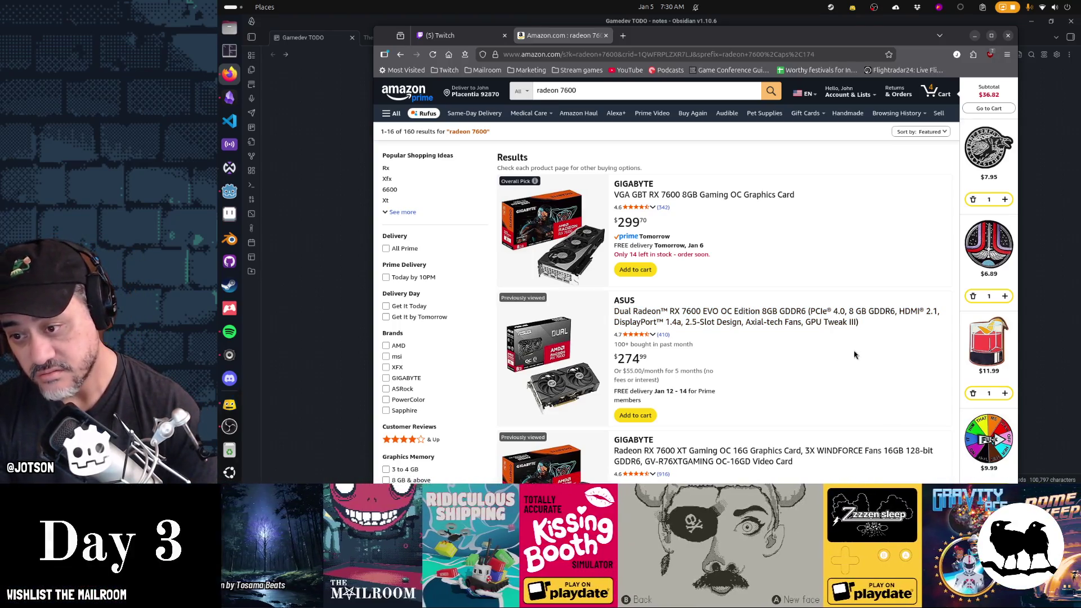
scroll(854, 355, down, 10)
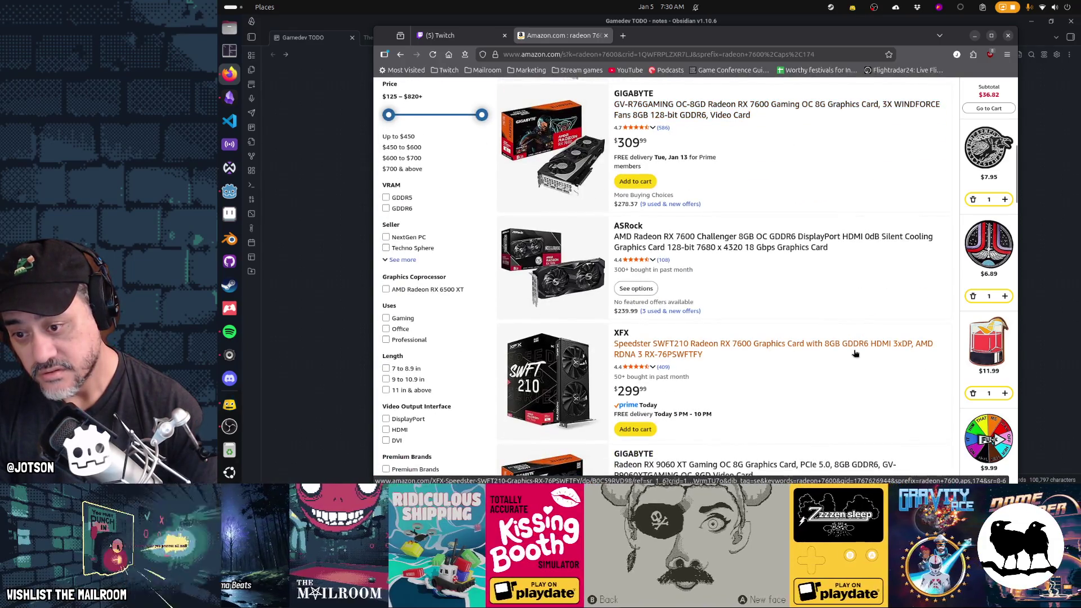
scroll(855, 354, up, 3)
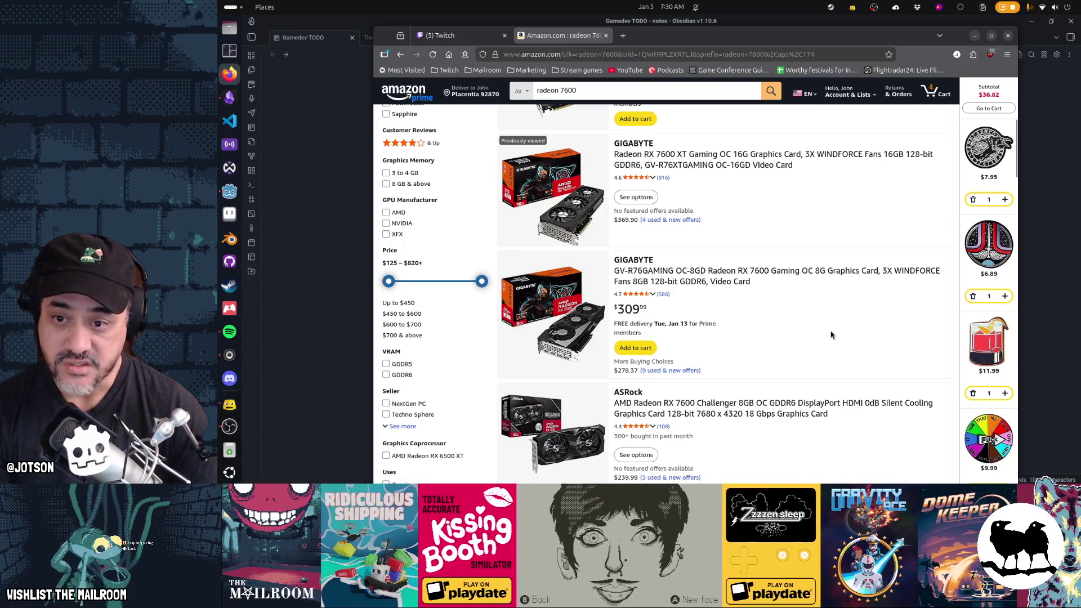
key(alt+Left)
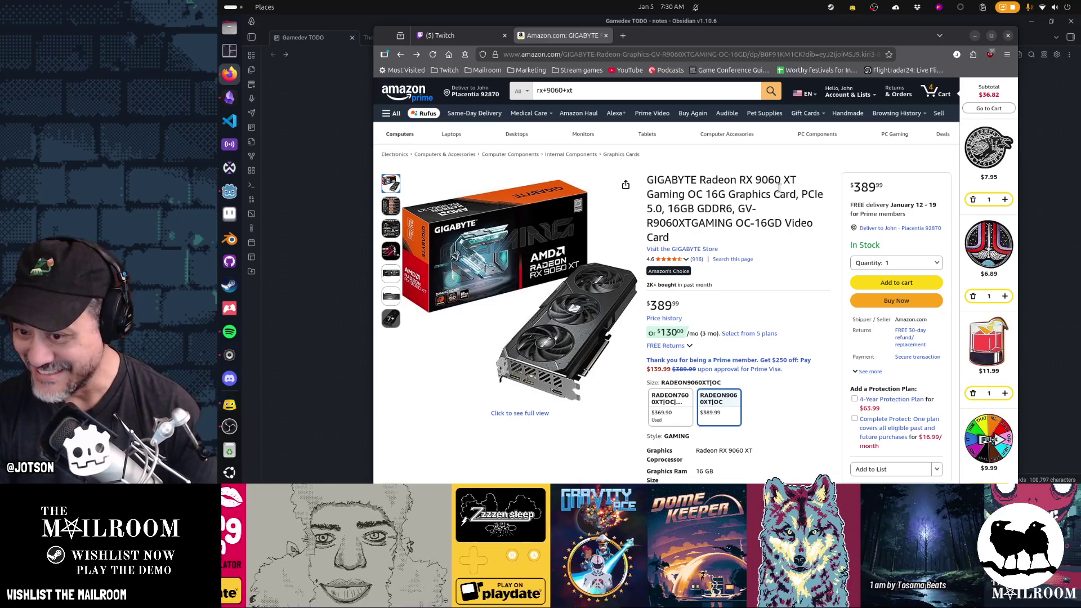
click(652, 94)
key(super)
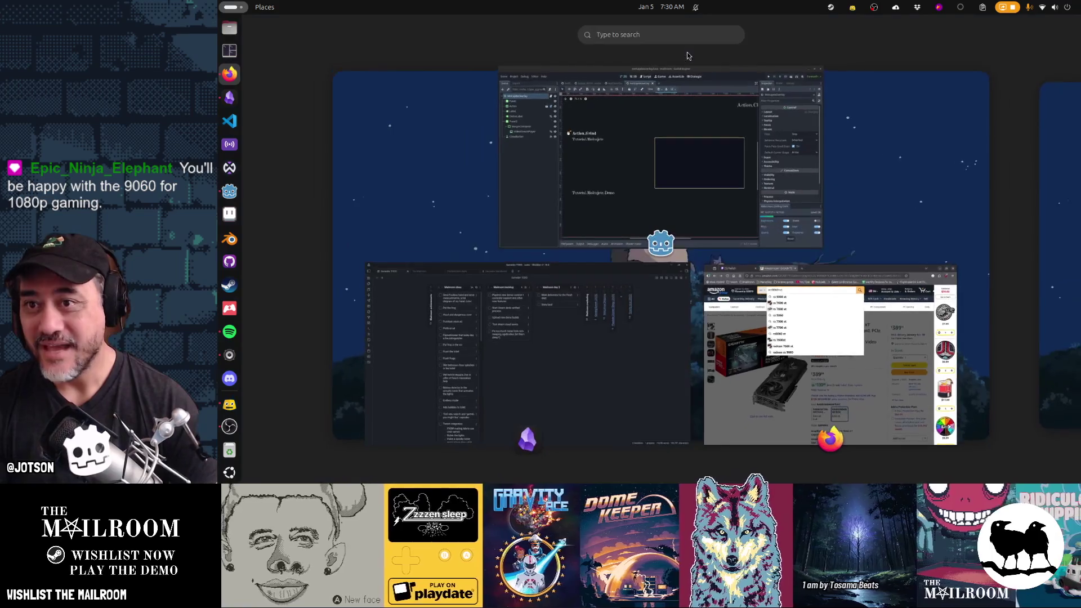
Step: Calculate 389/10 (38.9) in the overview search, then return to the browser and close the Amazon page
text(389/10)
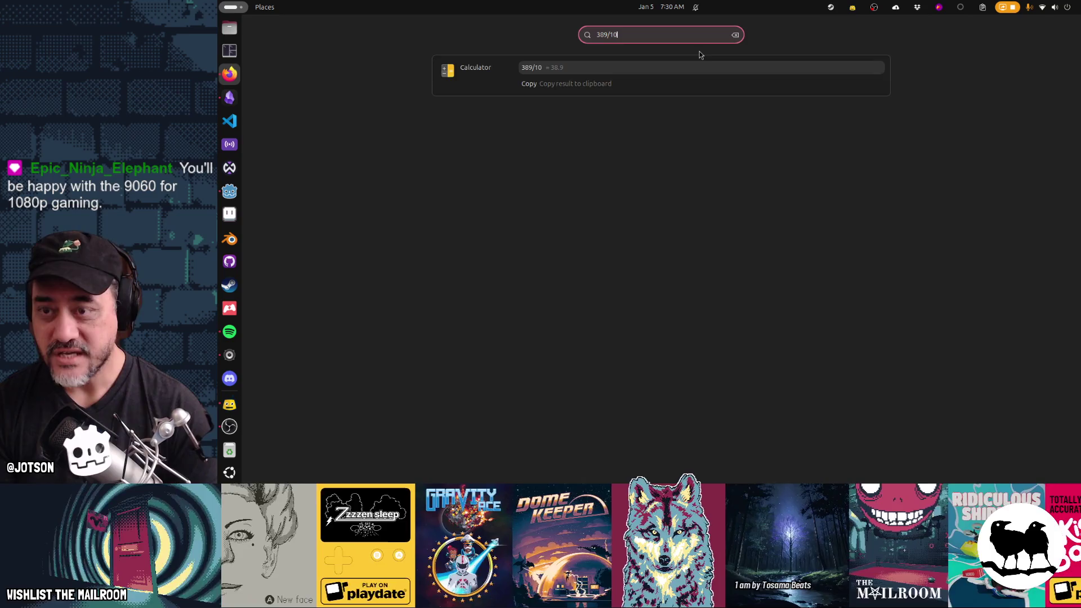
key(super)
key(Escape)
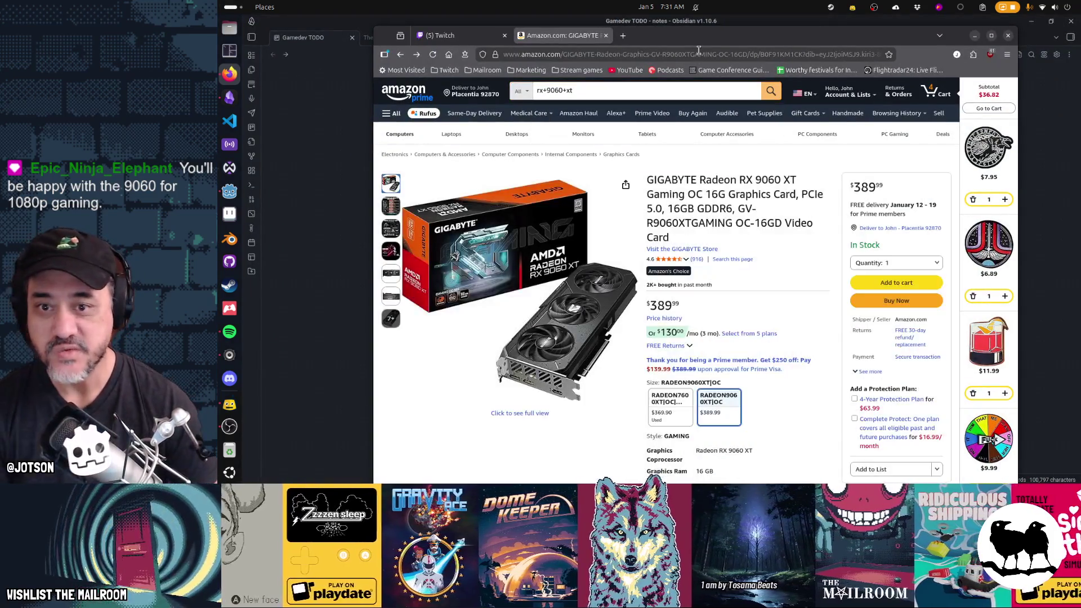
mouse_move(727, 134)
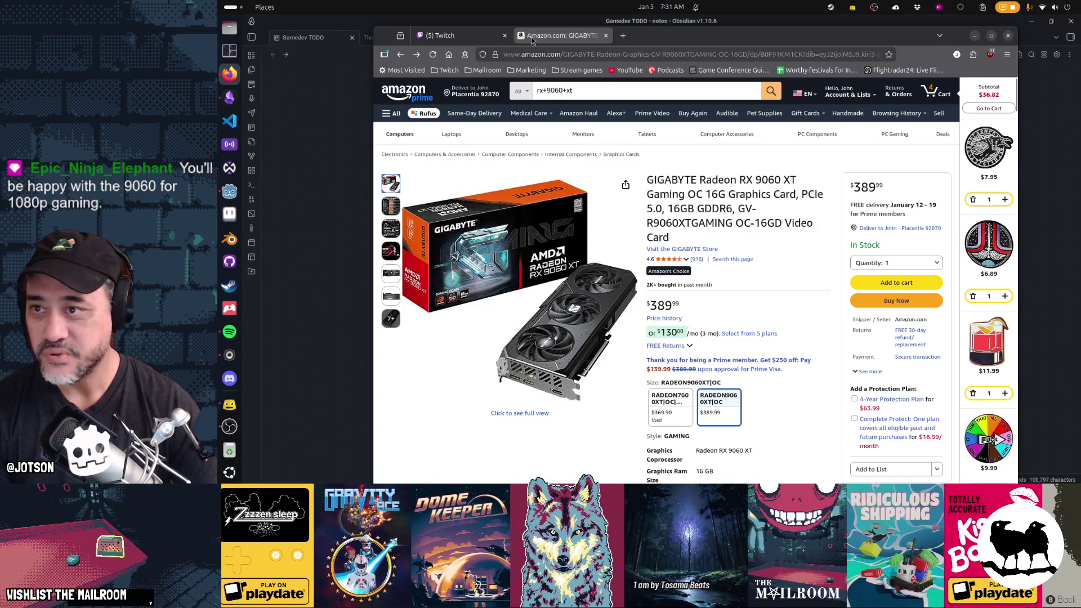
click(606, 35)
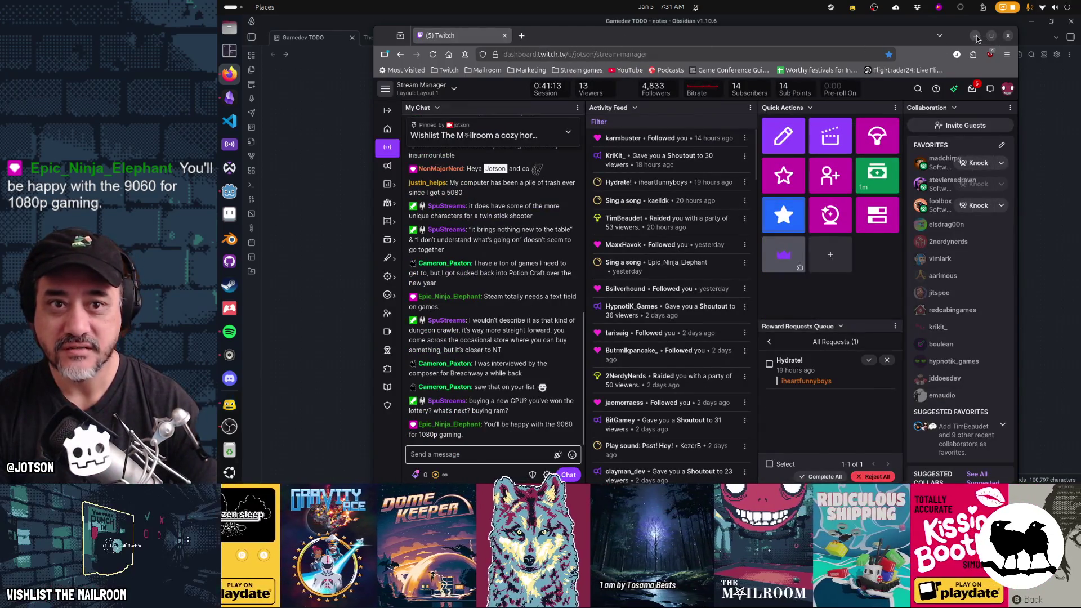
Step: Move the Firefox window off screen and switch to Godot's molcajeteoverlay.tscn scene
drag(866, 39, 1080, 38)
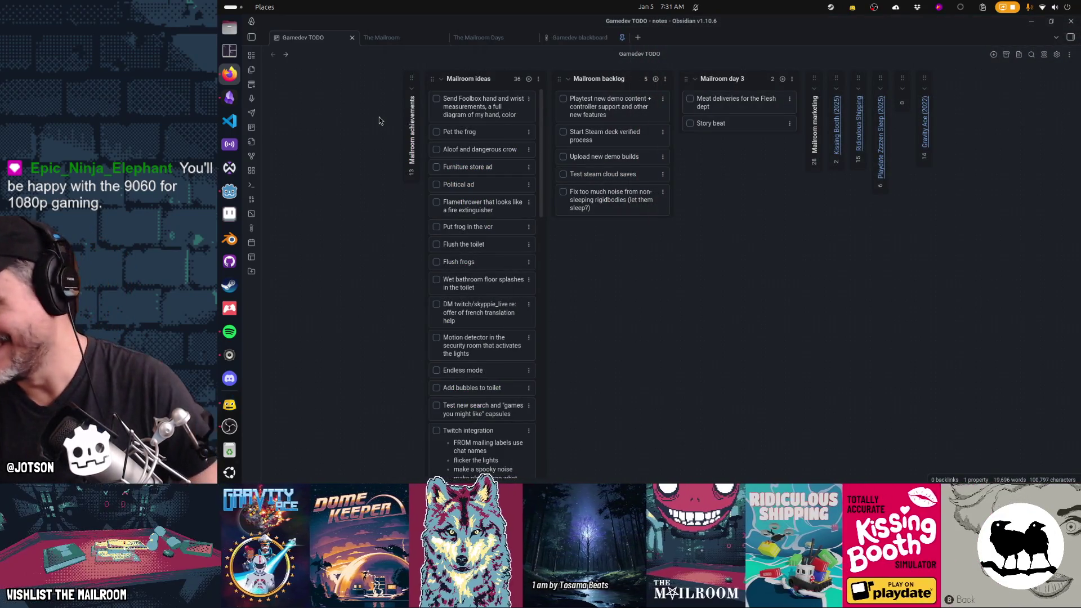
click(230, 98)
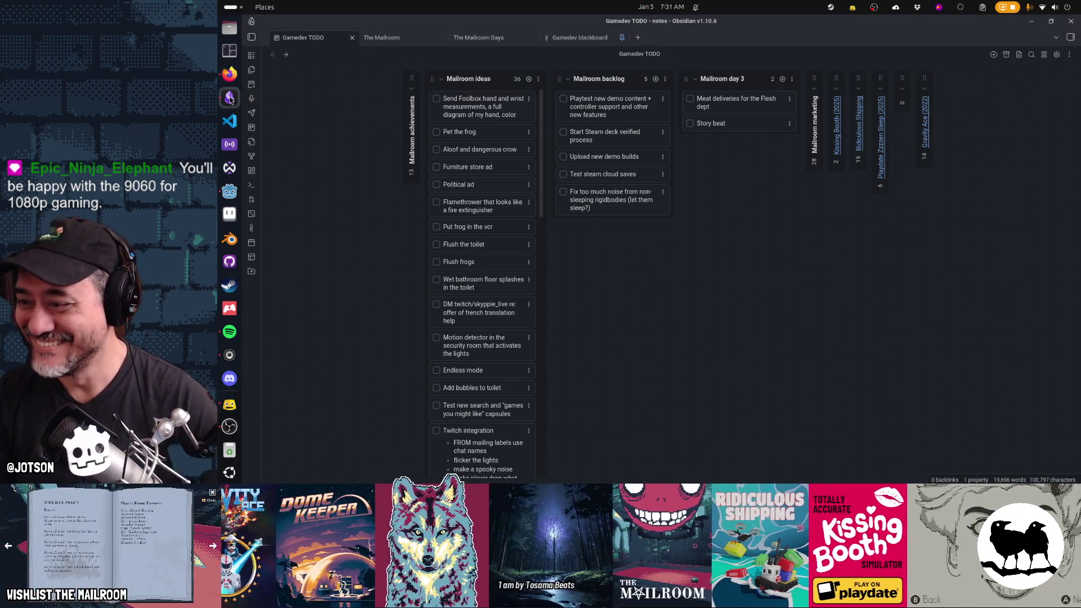
click(229, 191)
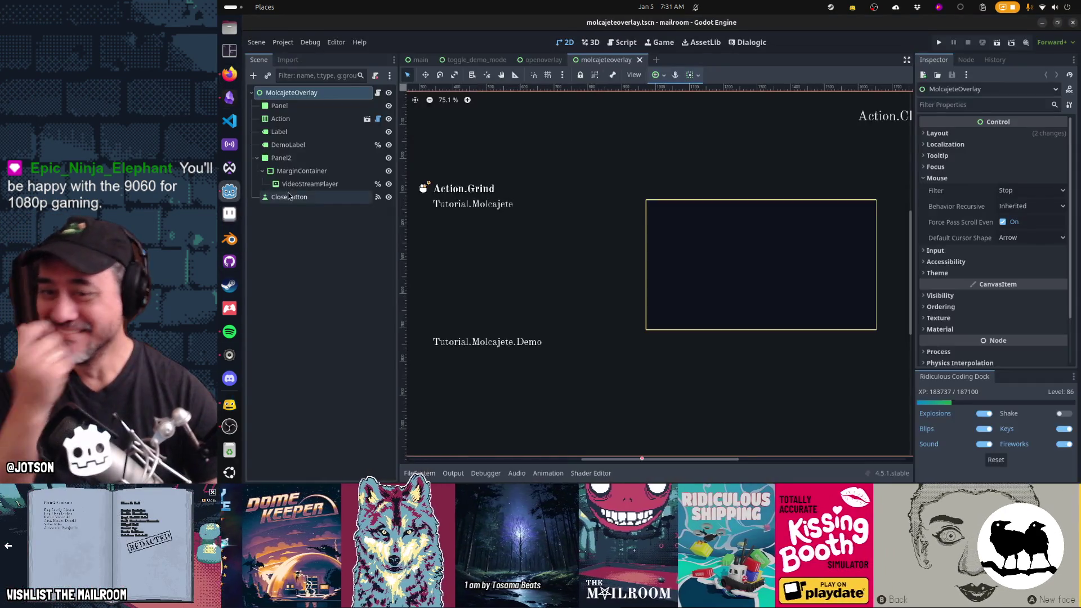
Step: Close the molcajeteoverlay and openoverlay scene tabs, leaving toggle_demo_mode.tscn showing
click(229, 404)
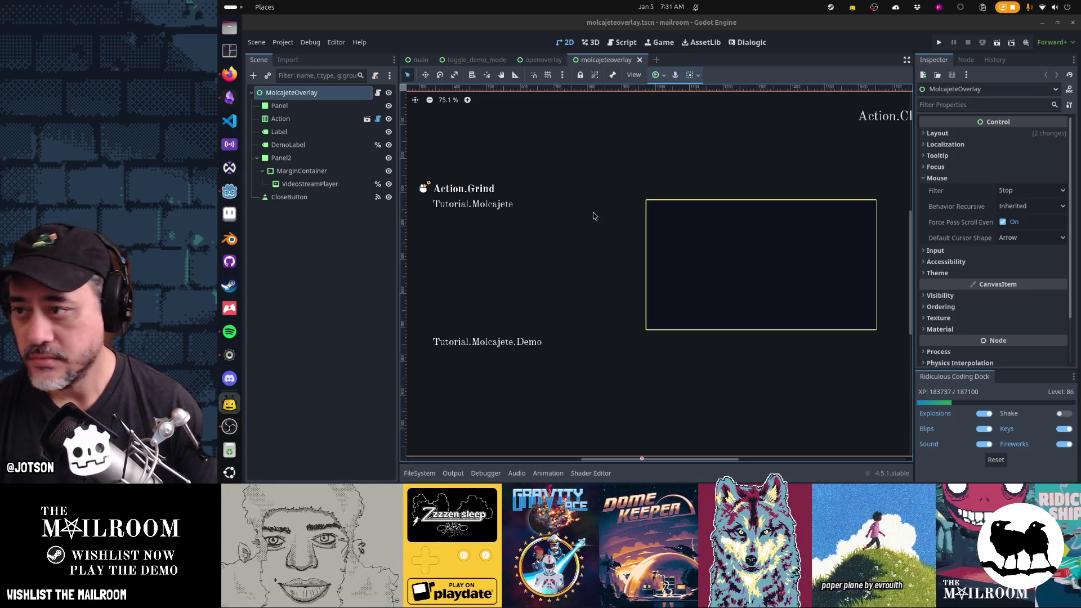
scroll(618, 243, down, 3)
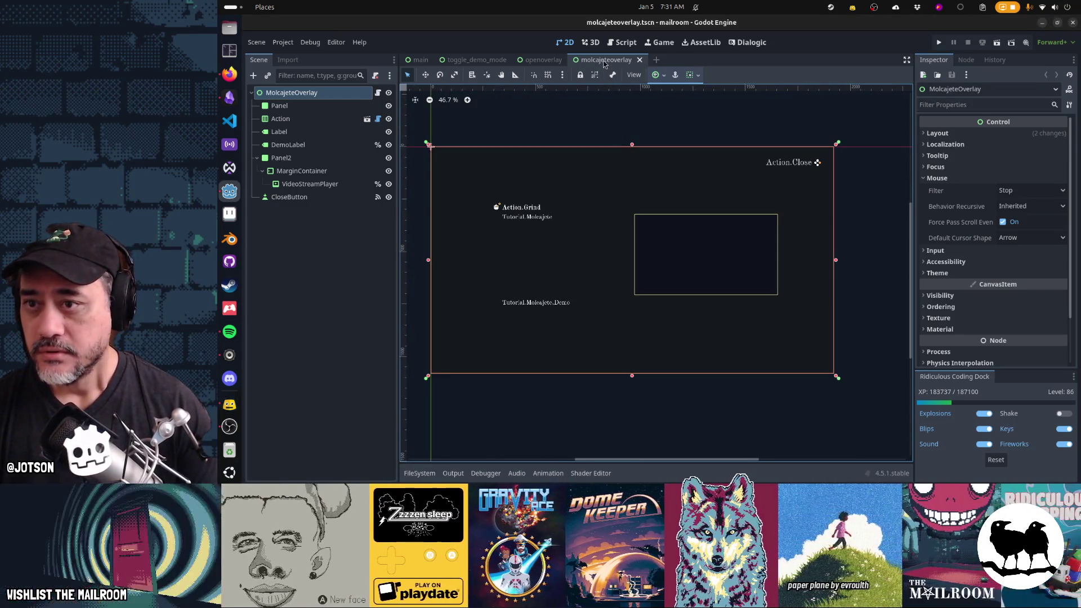
middle_click(604, 63)
middle_click(549, 65)
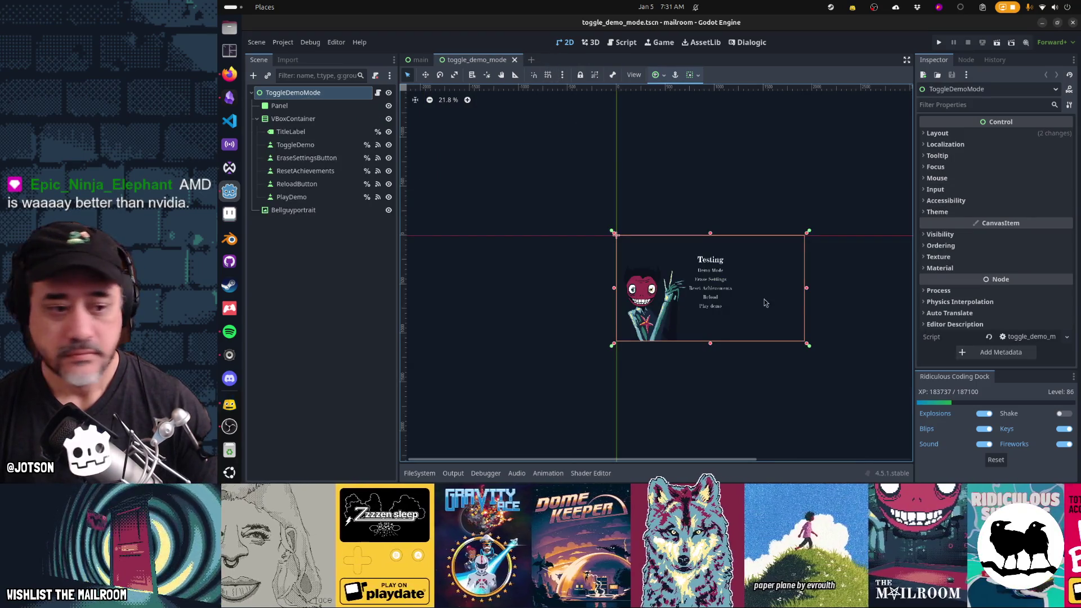
Step: Close the toggle_demo_mode scene tab so the main room scene shows
scroll(815, 307, up, 2)
scroll(729, 313, up, 3)
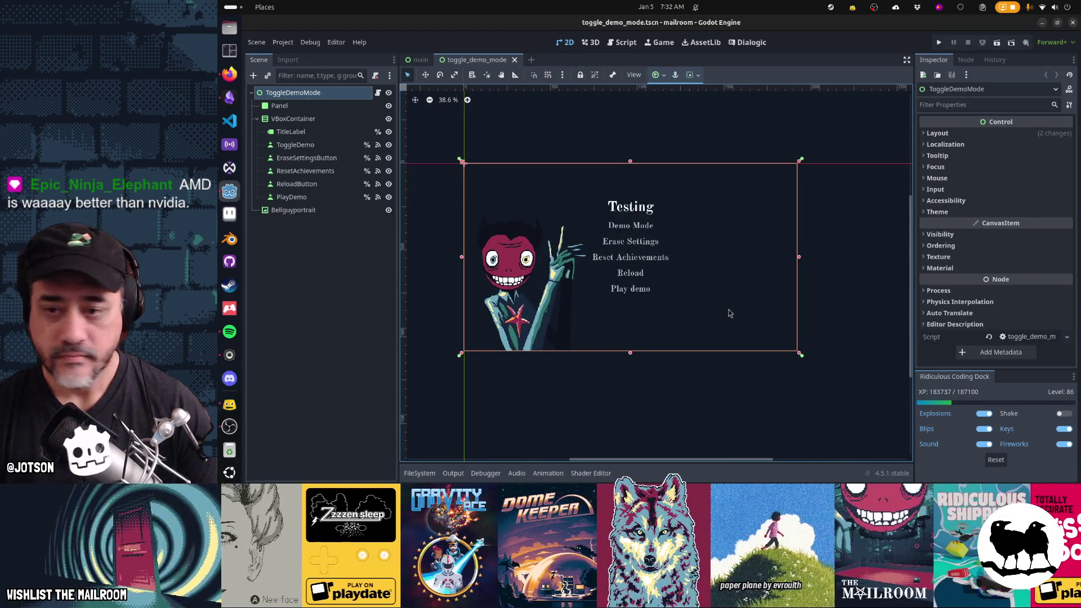
scroll(711, 289, up, 1)
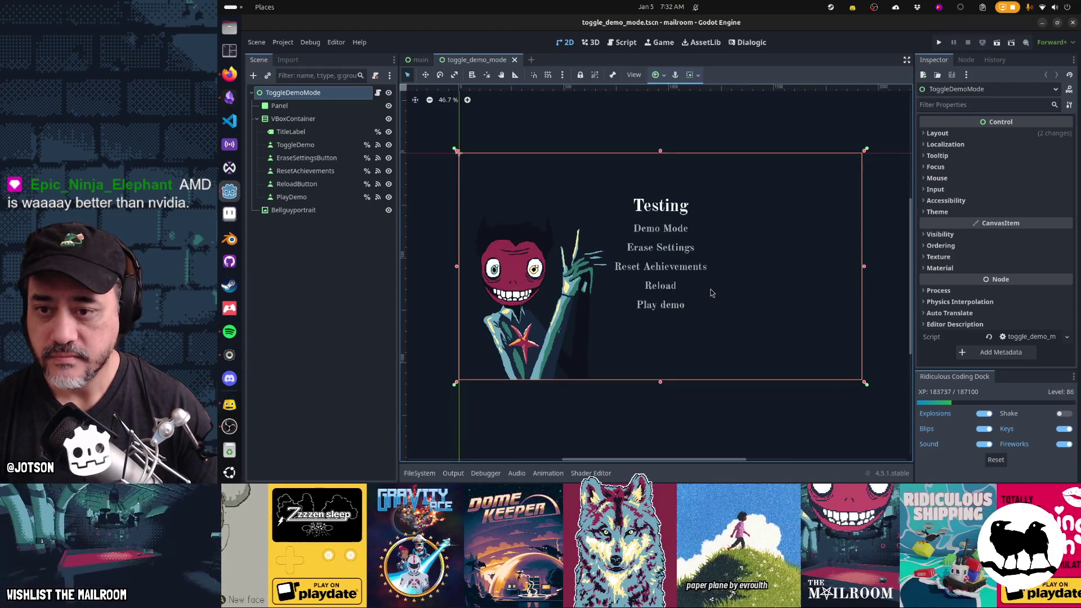
scroll(710, 287, up, 1)
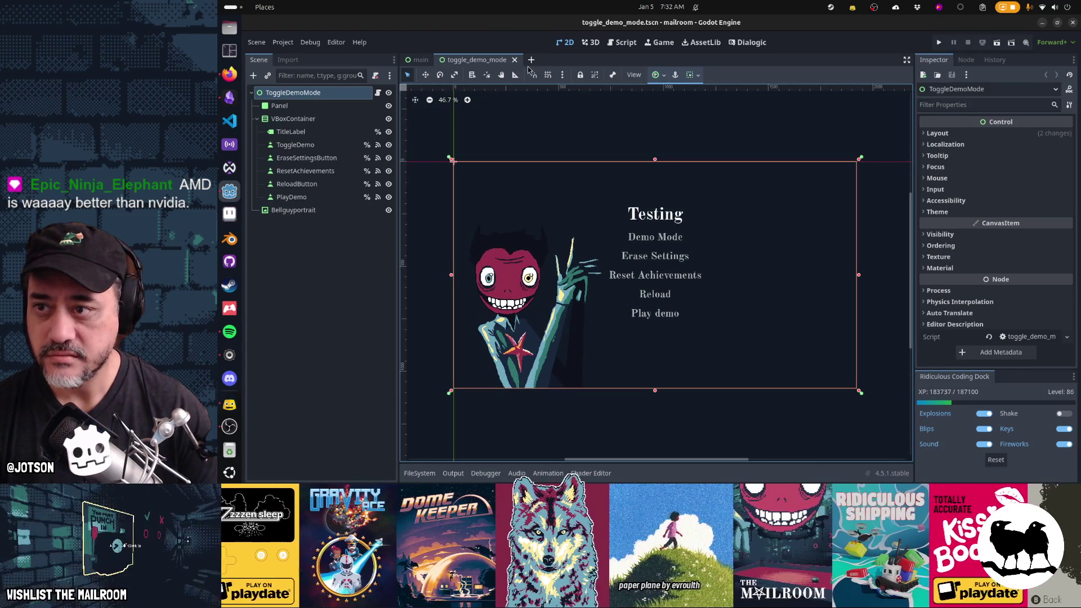
middle_click(489, 66)
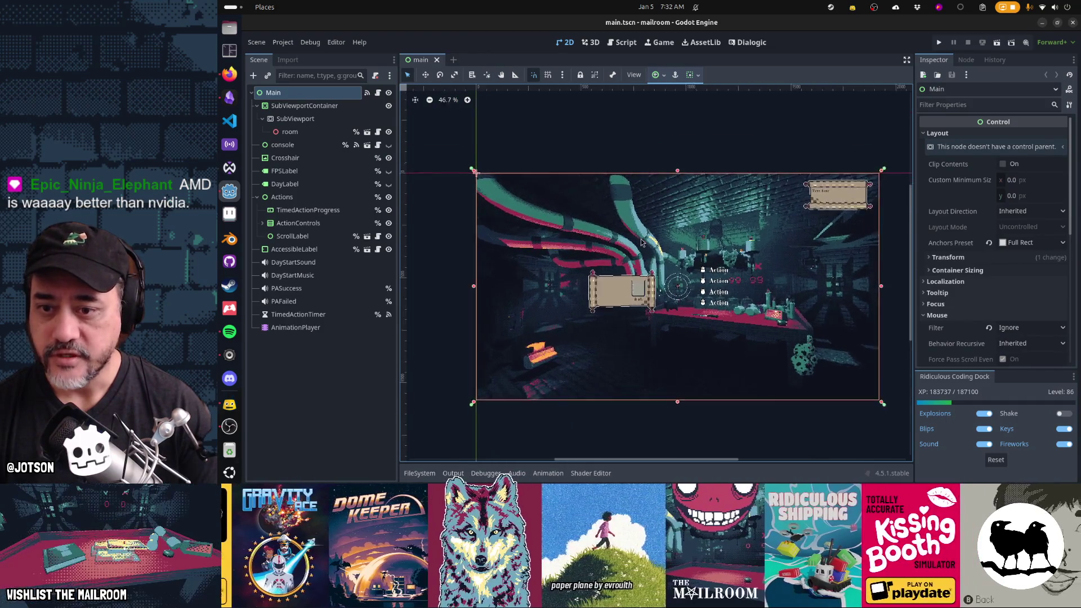
Step: Leave Godot for the notes window, landing on GitHub Desktop's mailroom repository with no changes
scroll(642, 242, down, 2)
scroll(663, 243, up, 1)
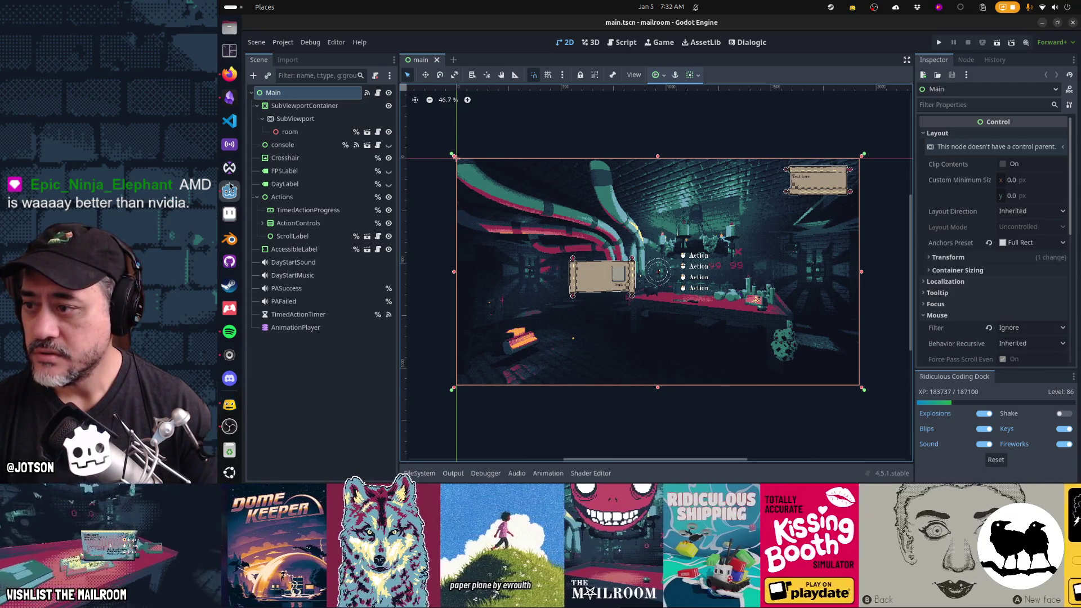
click(229, 99)
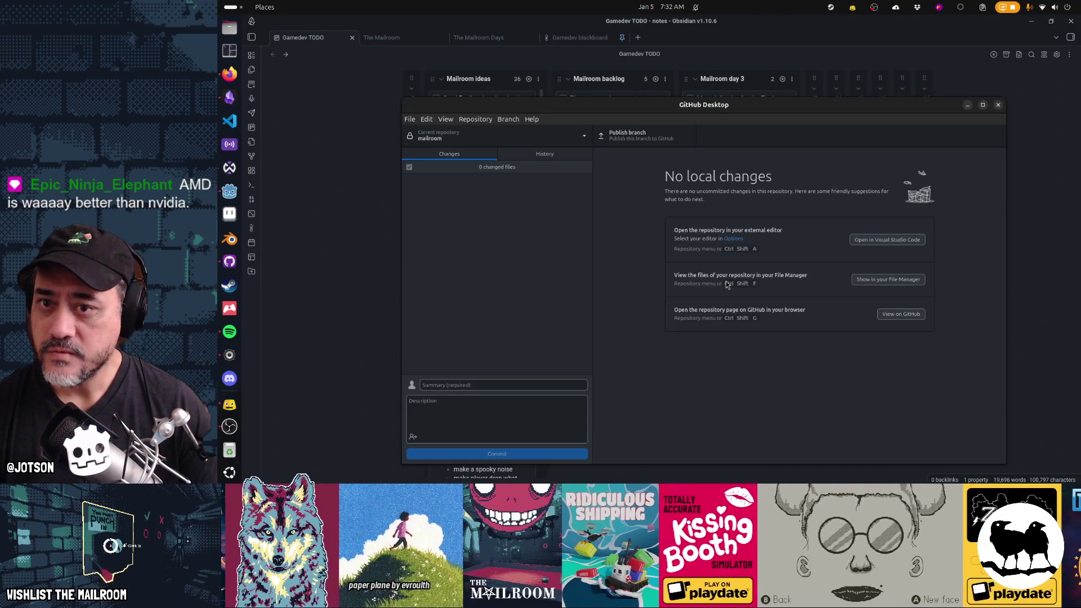
Step: Move the GitHub Desktop window aside and bring Obsidian's Gamedev TODO board to the front
drag(795, 110, 794, 97)
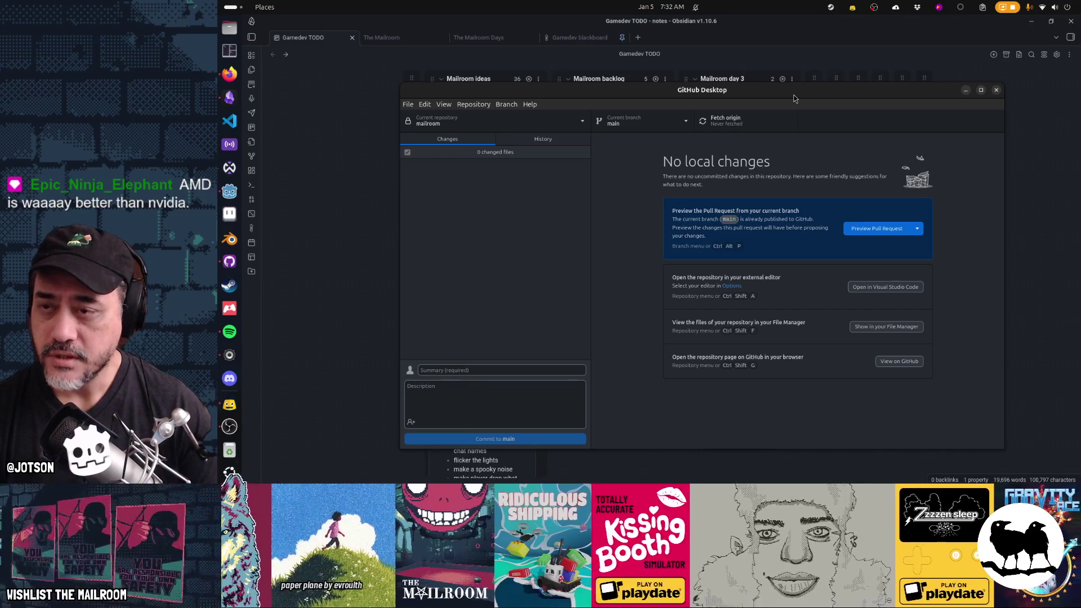
click(337, 156)
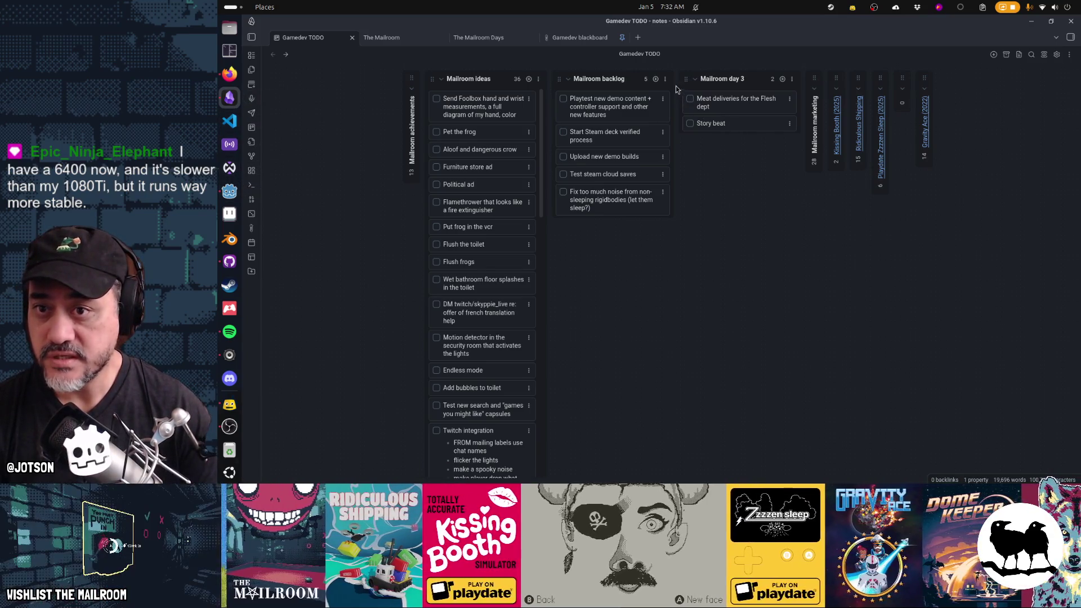
Step: Add the card 'Put mortar on the shelf instead' at the top of the Mailroom backlog column
click(656, 78)
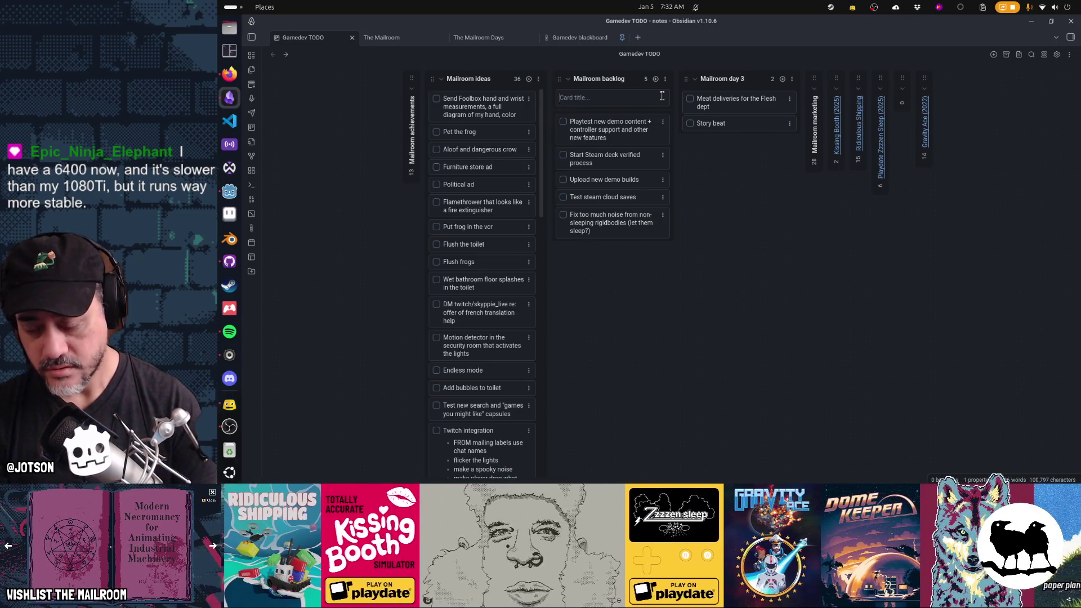
text(Put mortar)
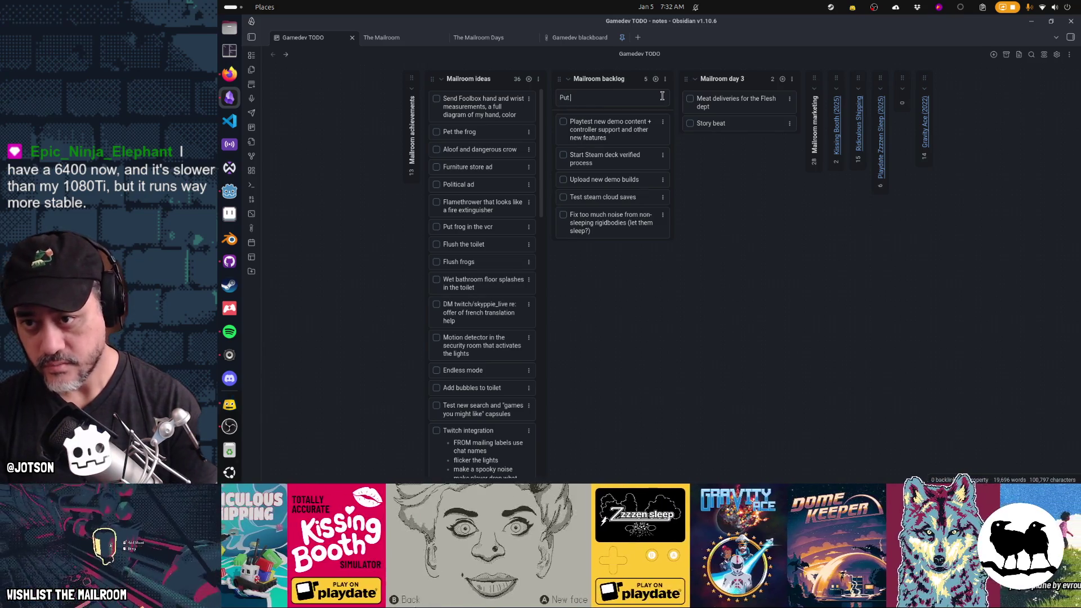
text( on the shelf instead)
key(Return)
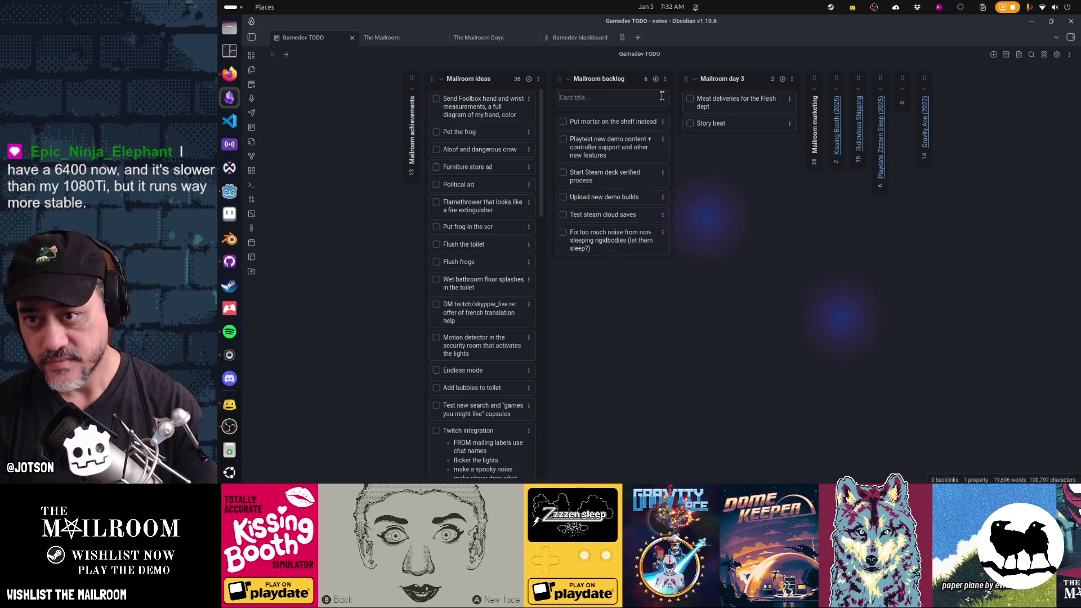
key(Escape)
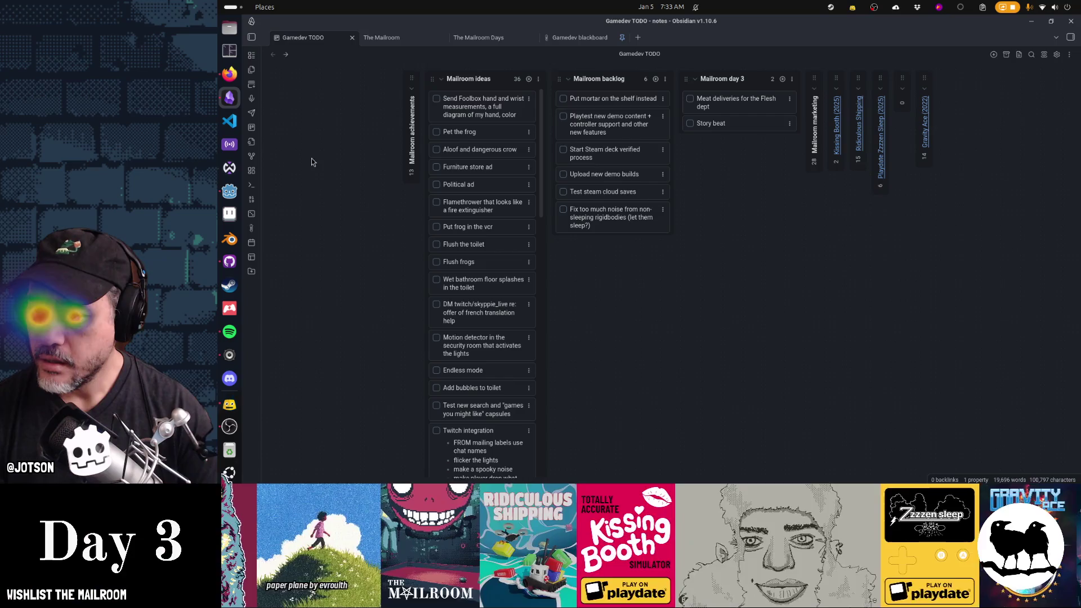
drag(583, 159, 583, 163)
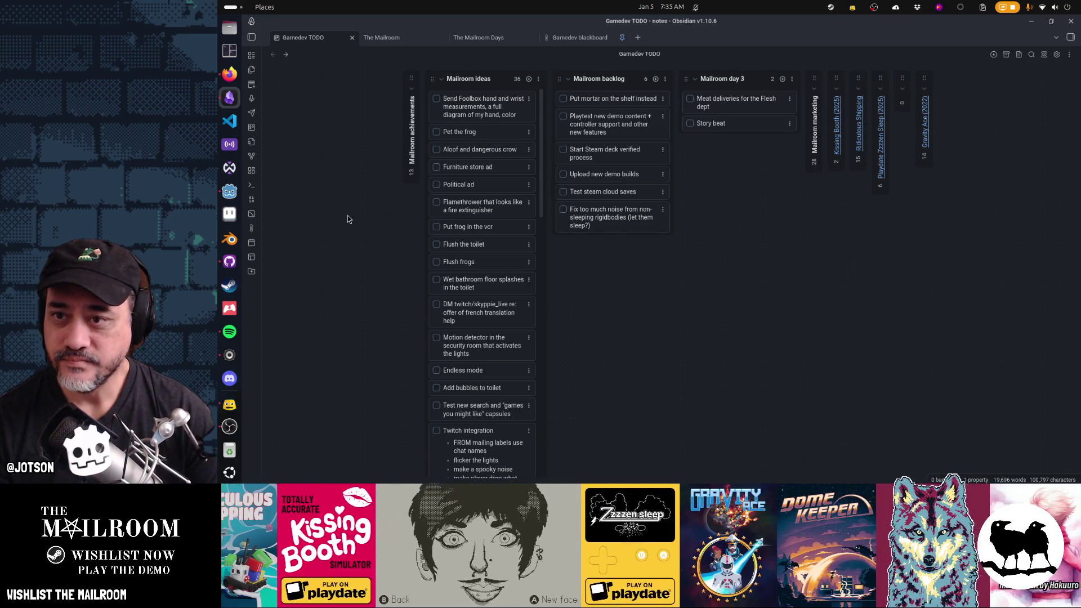
click(230, 191)
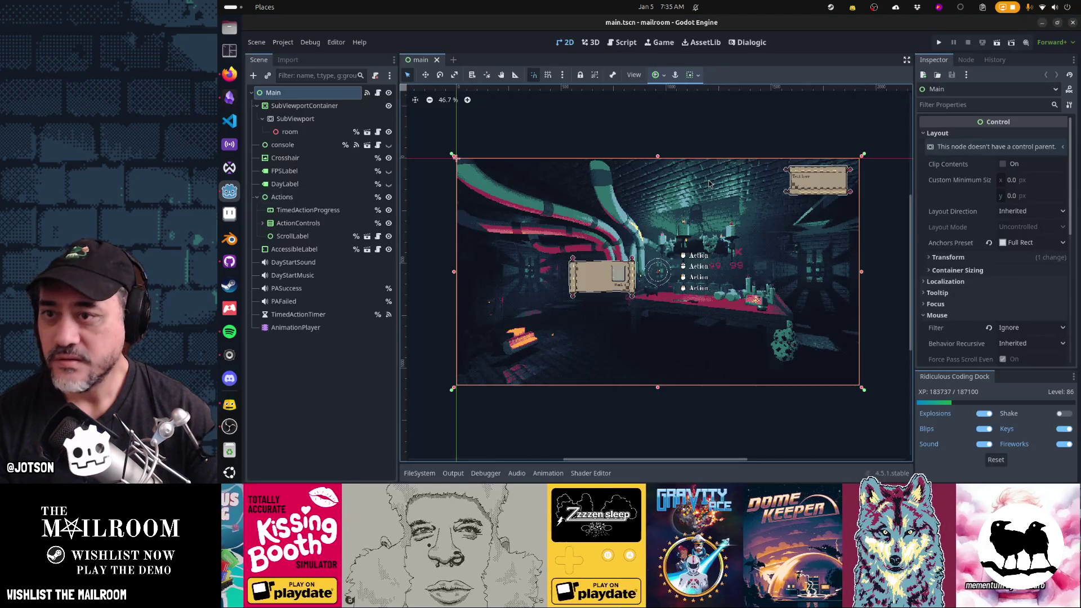
Step: Open main.gd in the Script workspace and place the caret on empty line 12
click(623, 45)
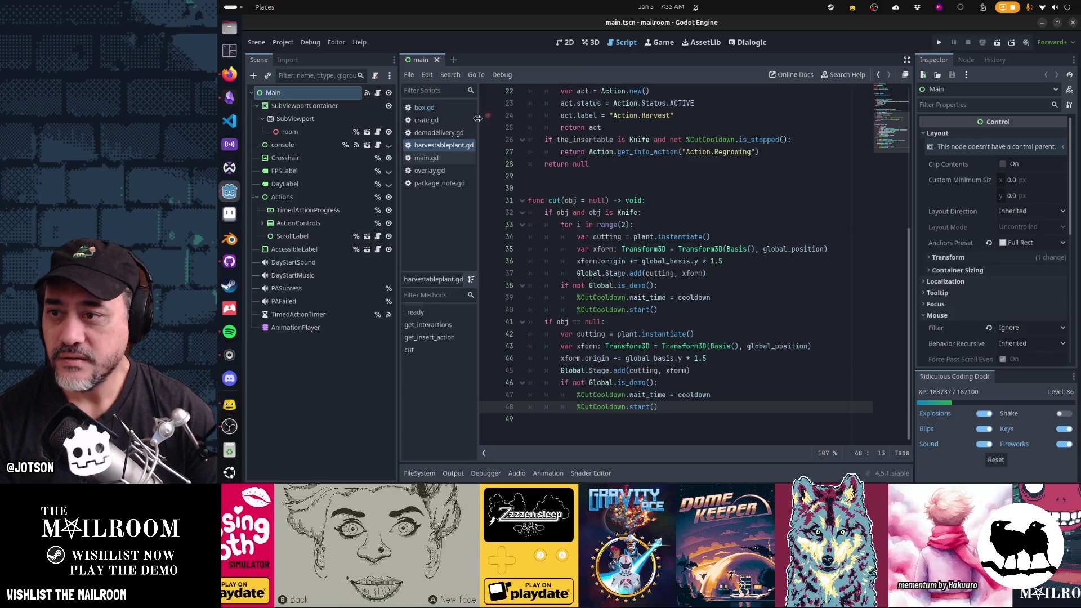
click(428, 160)
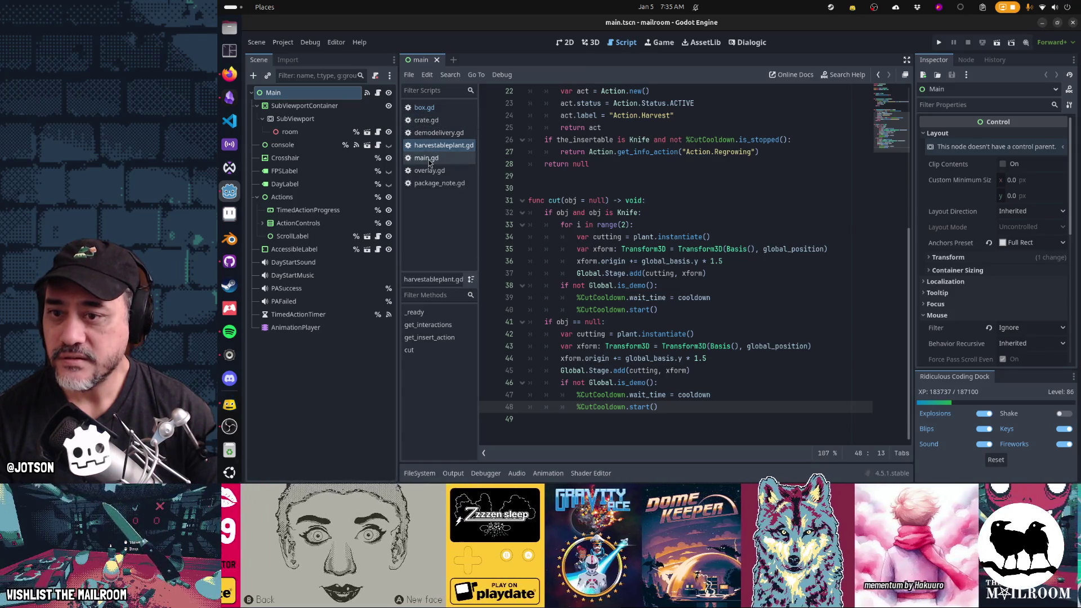
click(708, 203)
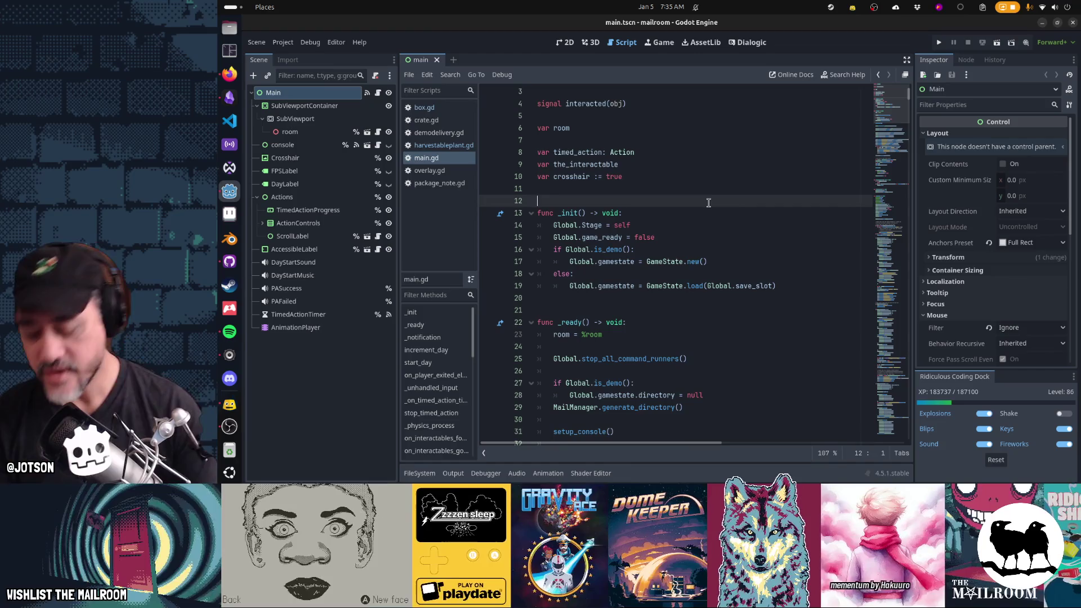
Step: Search main.gd for 'day ==' and select the day 1 mail-queue lines 116–134
key(ctrl+f)
text(da ==2)
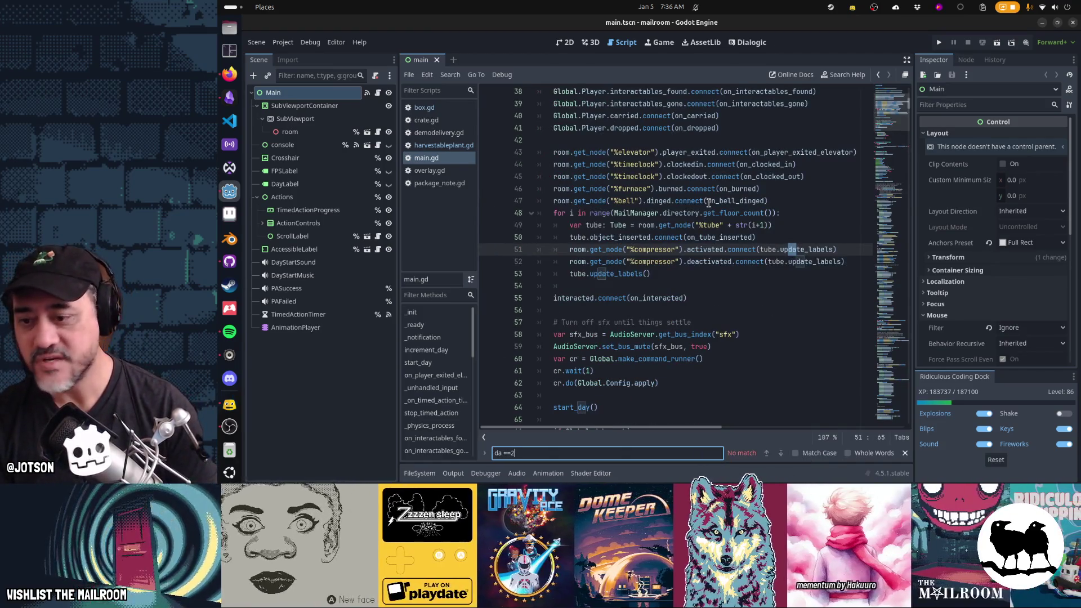
text(y ==)
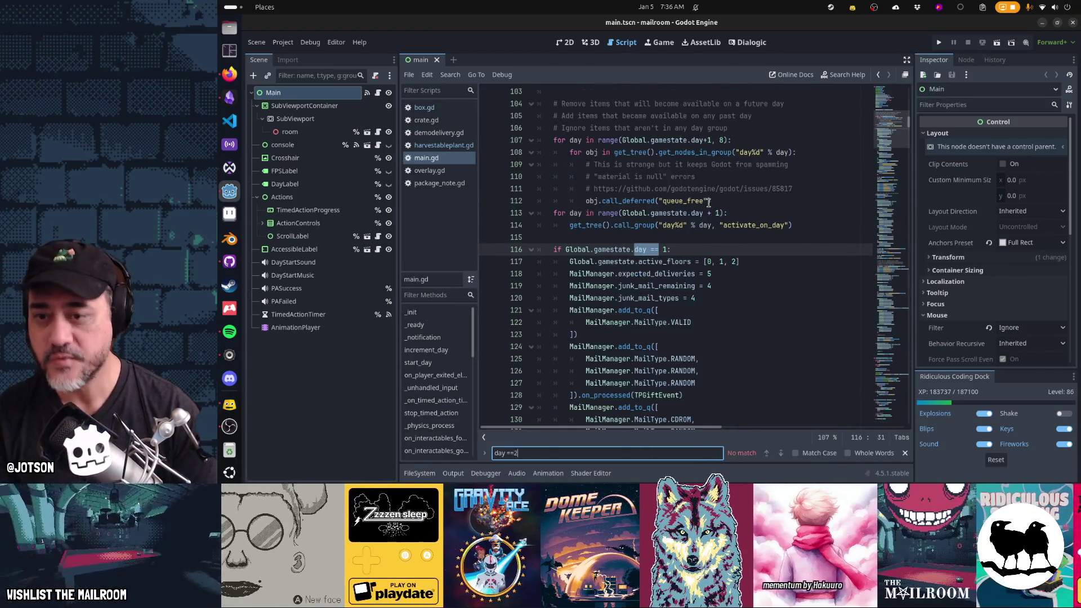
key(Escape)
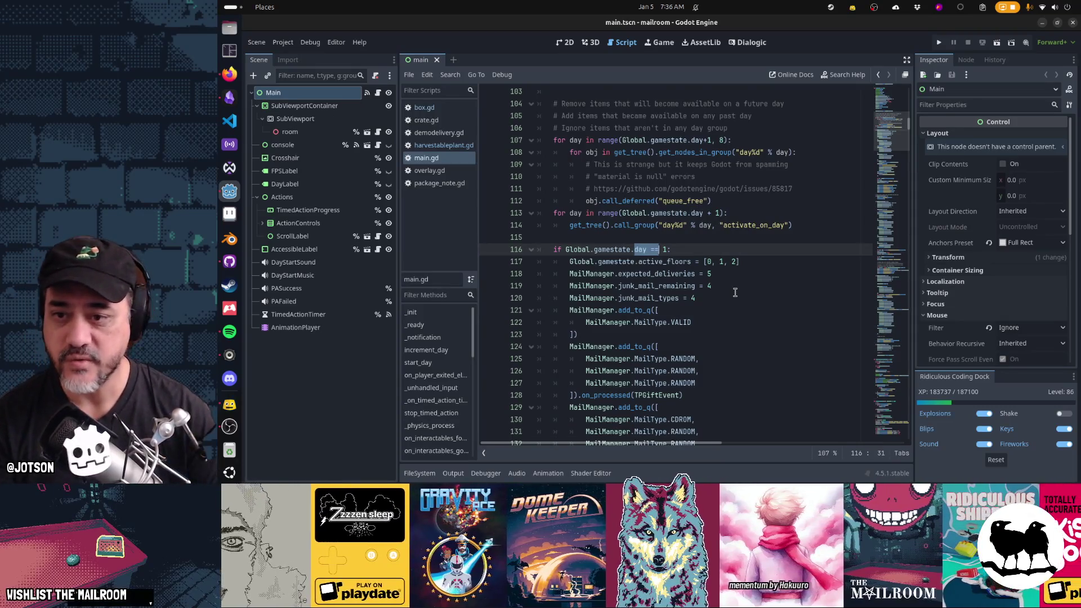
scroll(709, 203, down, 2)
drag(630, 176, 634, 189)
shift+click(659, 395)
scroll(757, 324, down, 5)
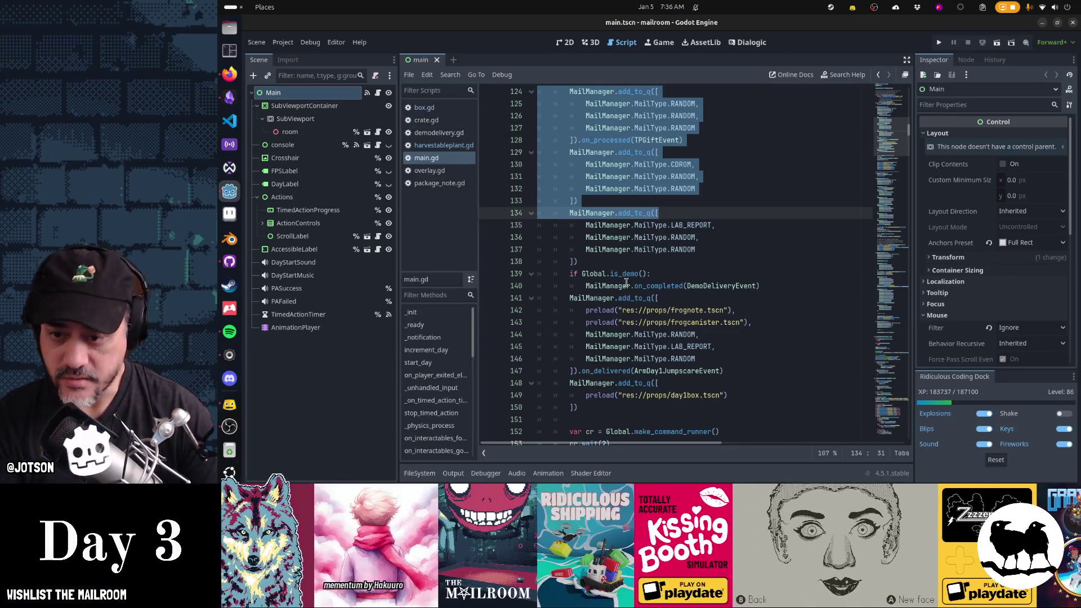
Step: Delete the DemoDeliveryEvent is_demo check on lines 139–140, then save main.gd
scroll(626, 283, down, 3)
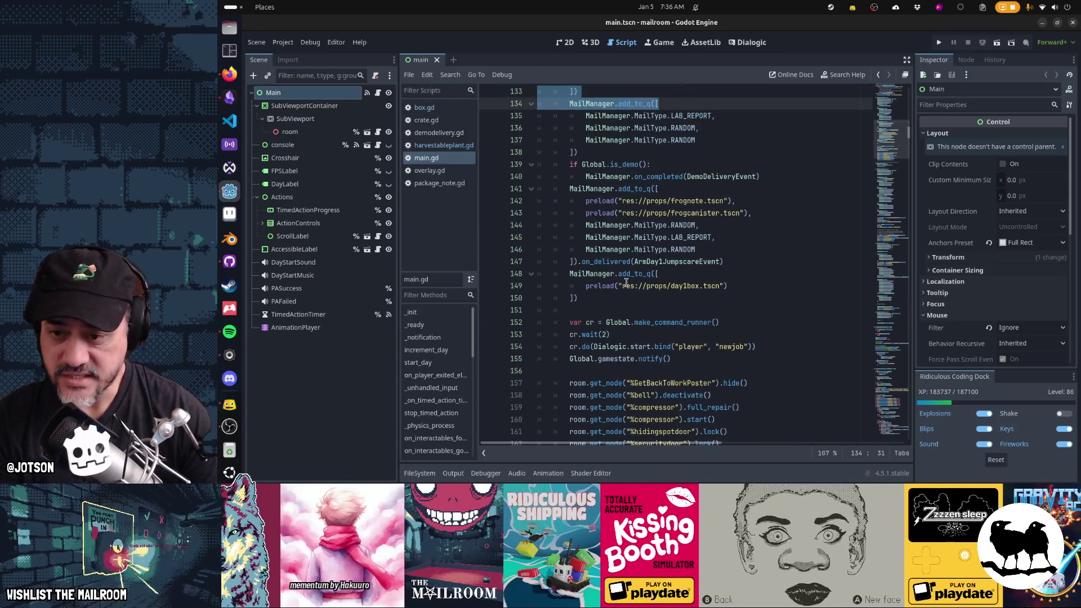
scroll(626, 283, down, 3)
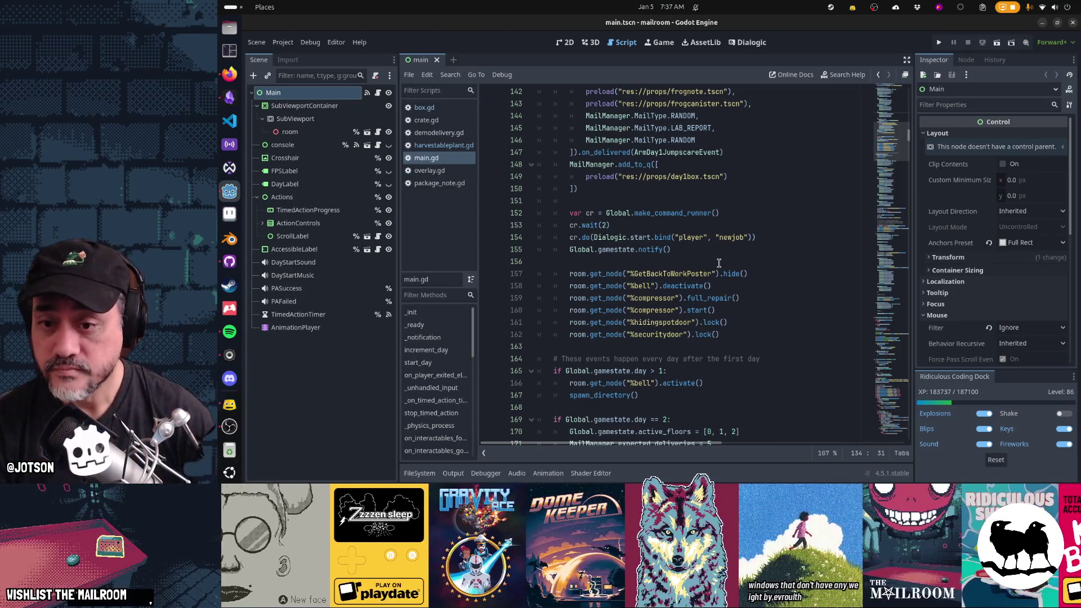
scroll(719, 263, up, 8)
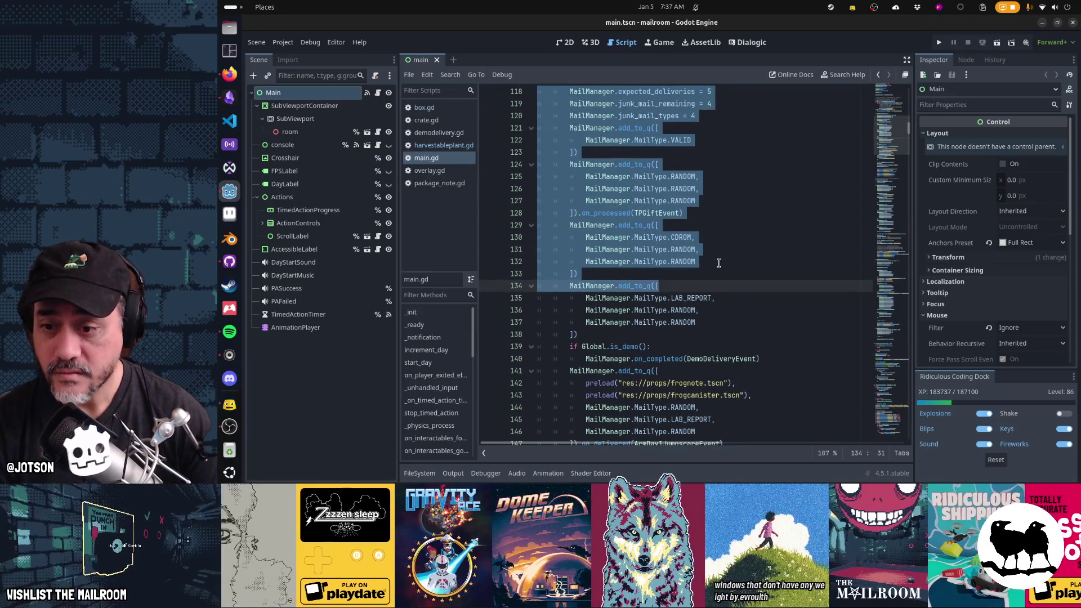
click(760, 359)
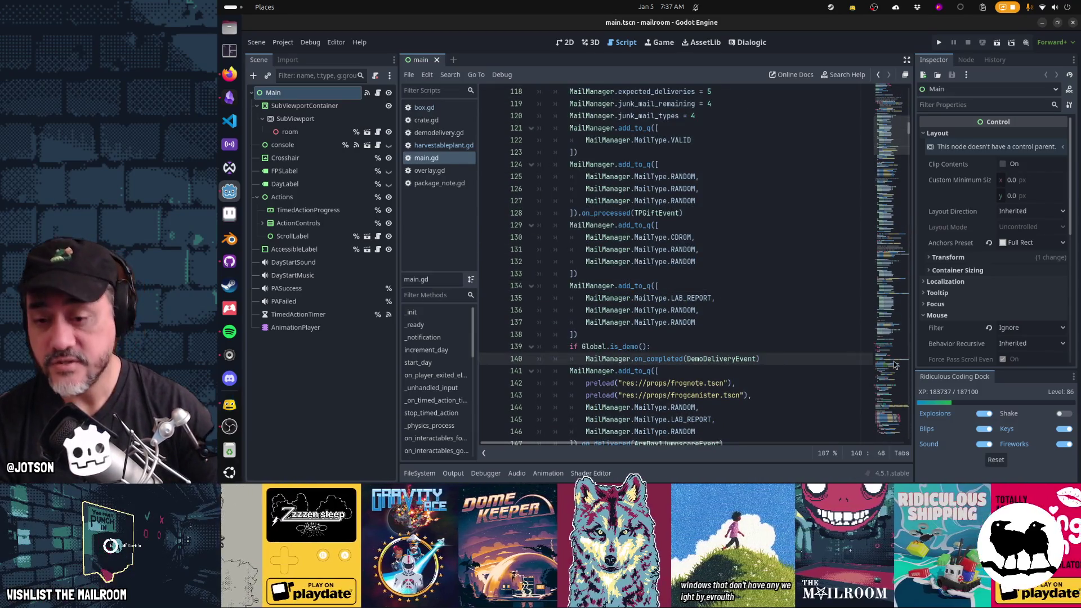
key(shift+Home)
key(shift+Up)
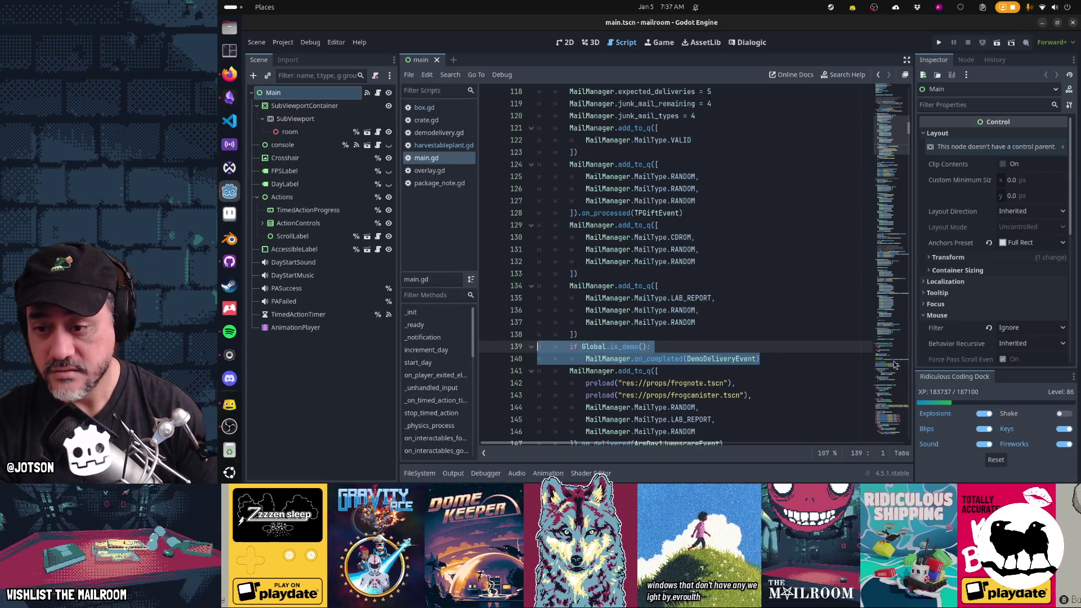
key(BackSpace)
key(BackSpace)
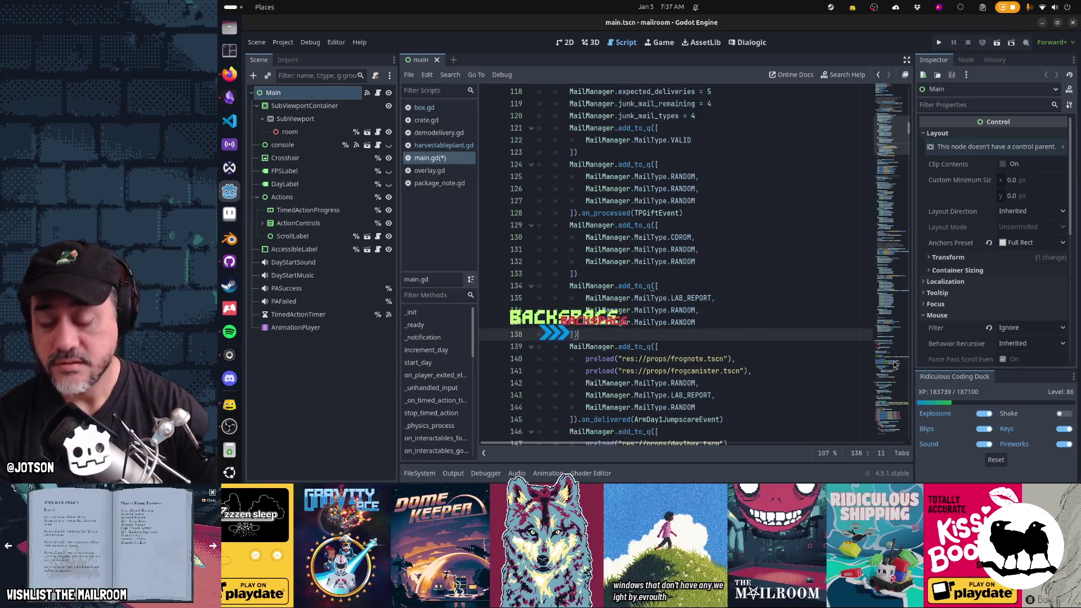
key(ctrl+s)
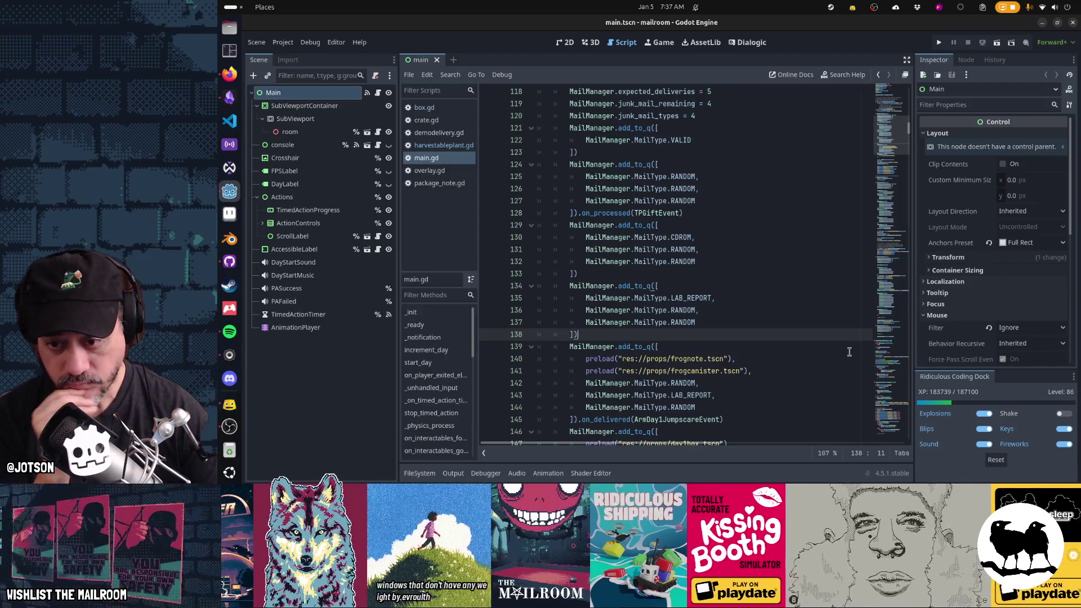
Step: Scroll through main.gd, then switch to the 3D view of the jars on the wooden shelf
scroll(676, 321, down, 4)
scroll(676, 321, down, 15)
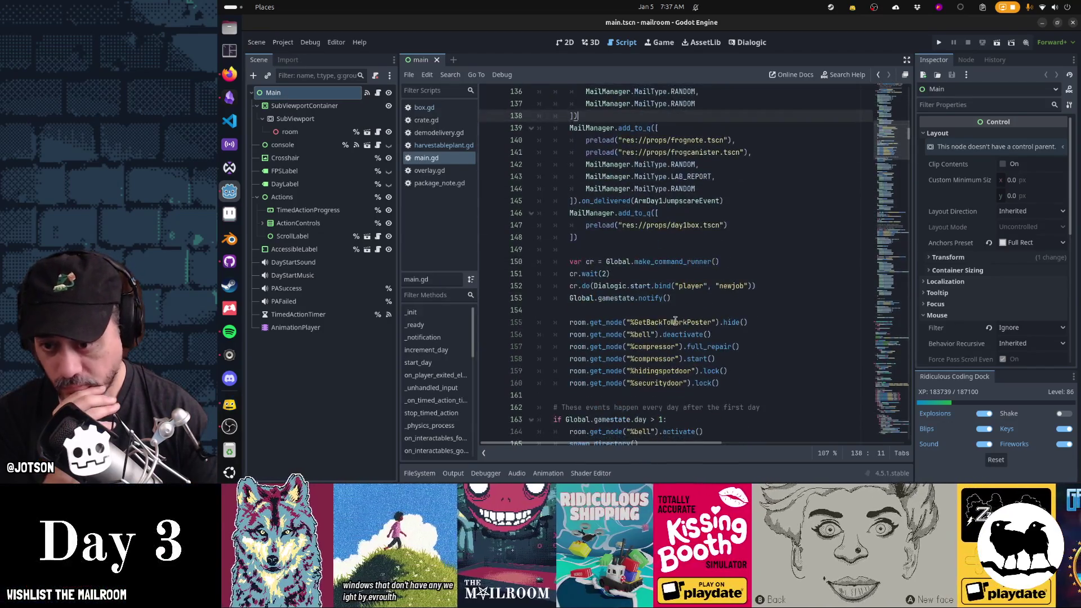
scroll(676, 321, down, 3)
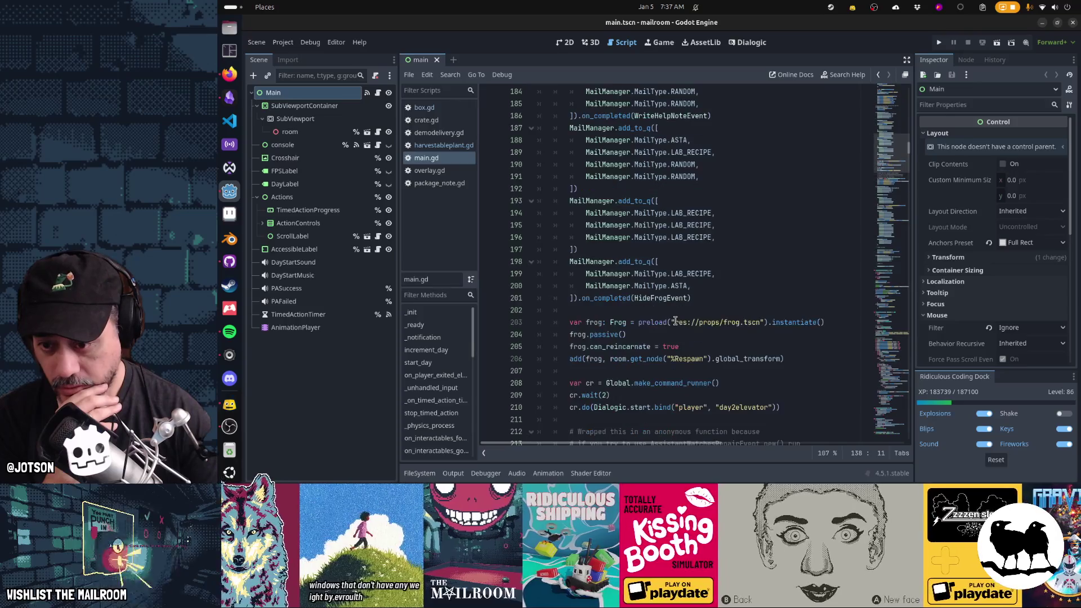
scroll(676, 321, down, 4)
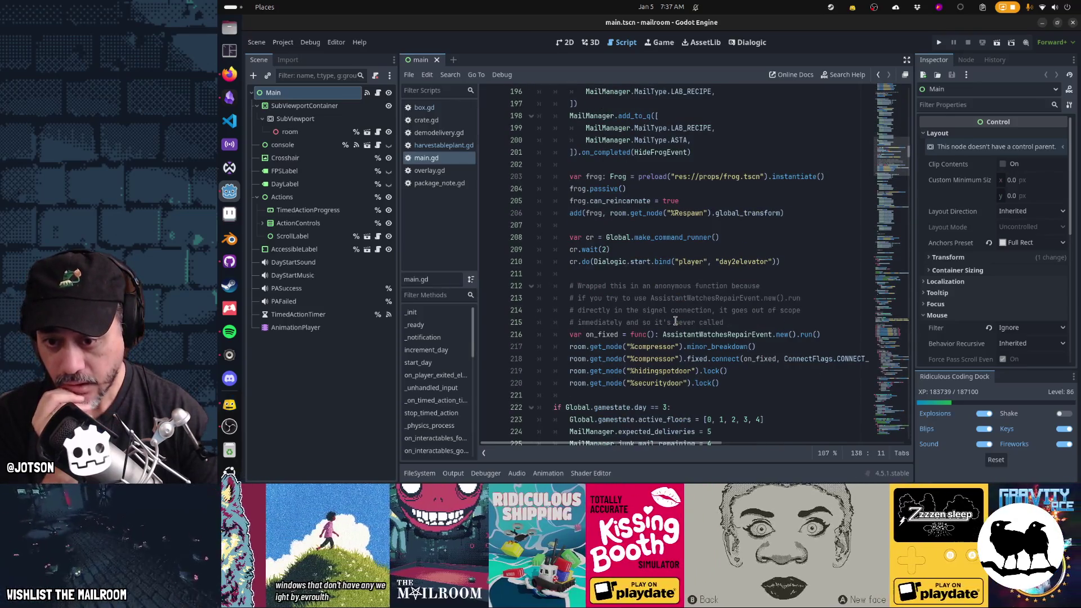
scroll(675, 321, down, 3)
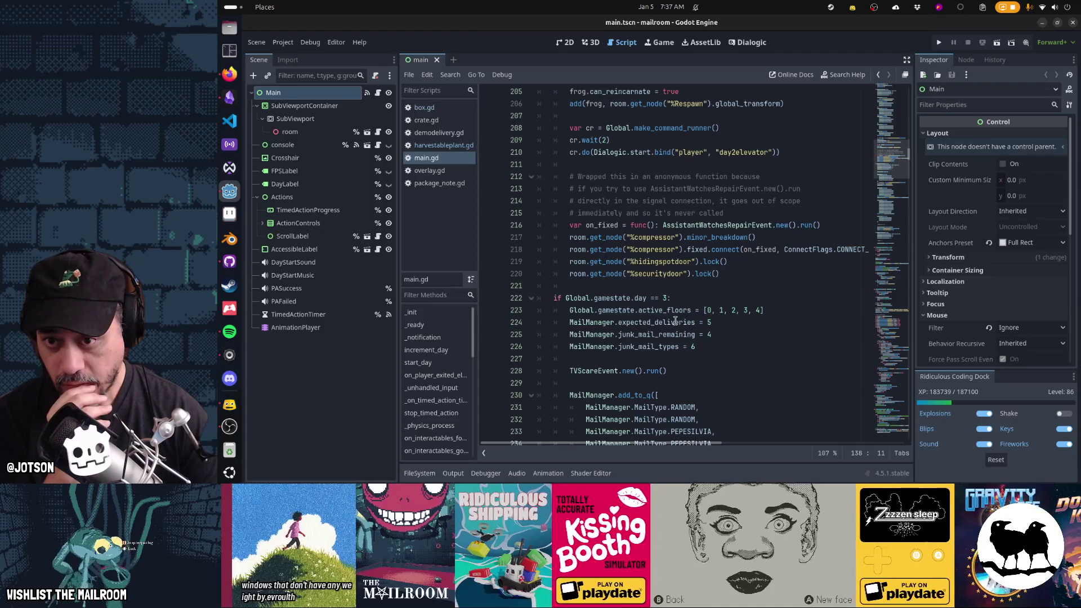
scroll(675, 321, up, 3)
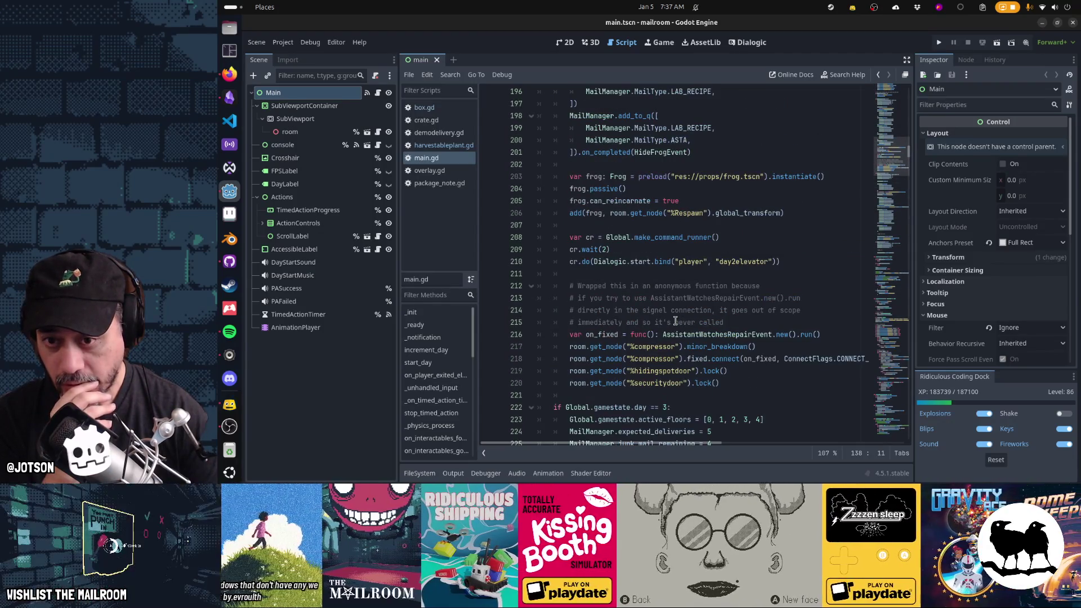
scroll(676, 321, down, 1)
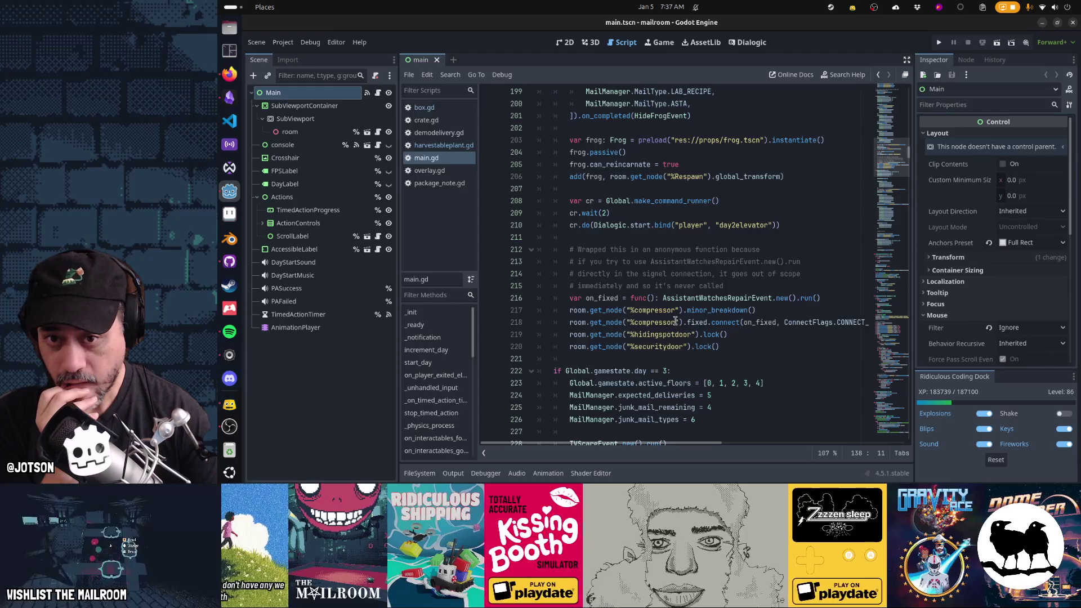
scroll(675, 321, up, 11)
scroll(675, 321, up, 4)
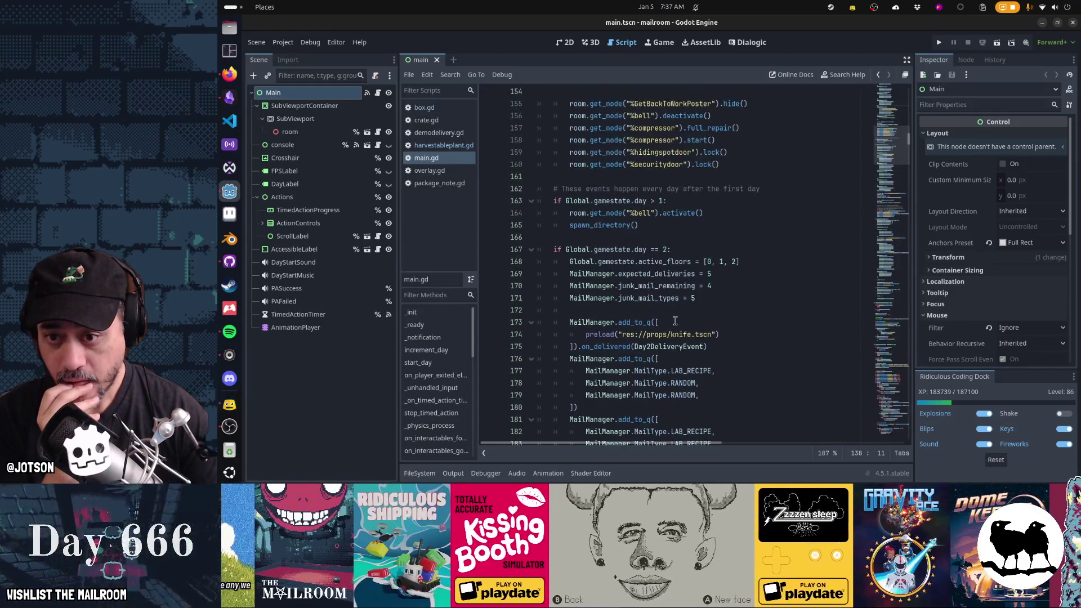
scroll(675, 321, down, 9)
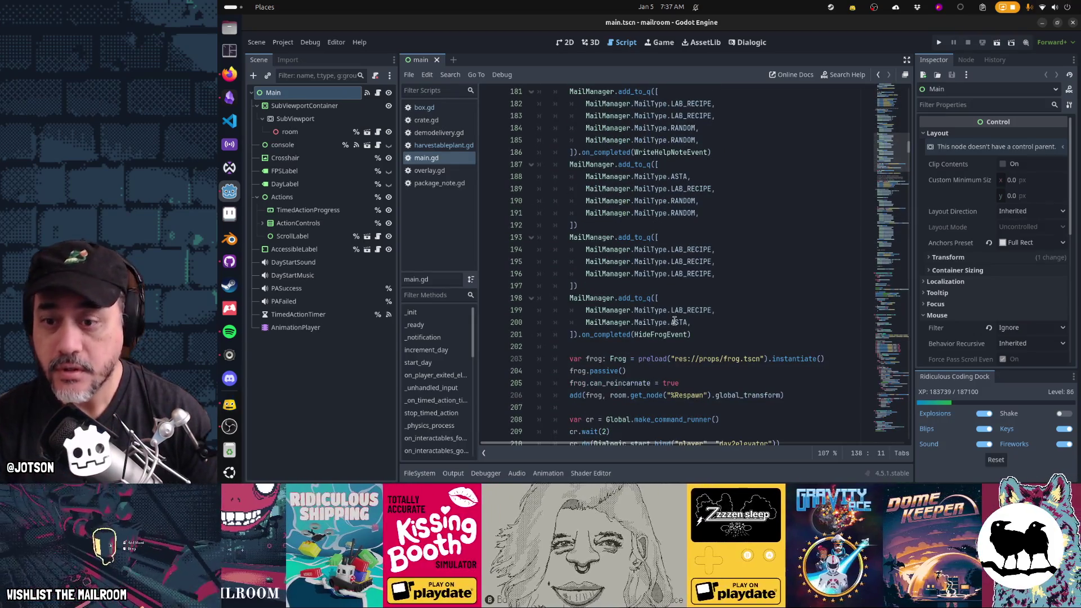
scroll(675, 321, up, 12)
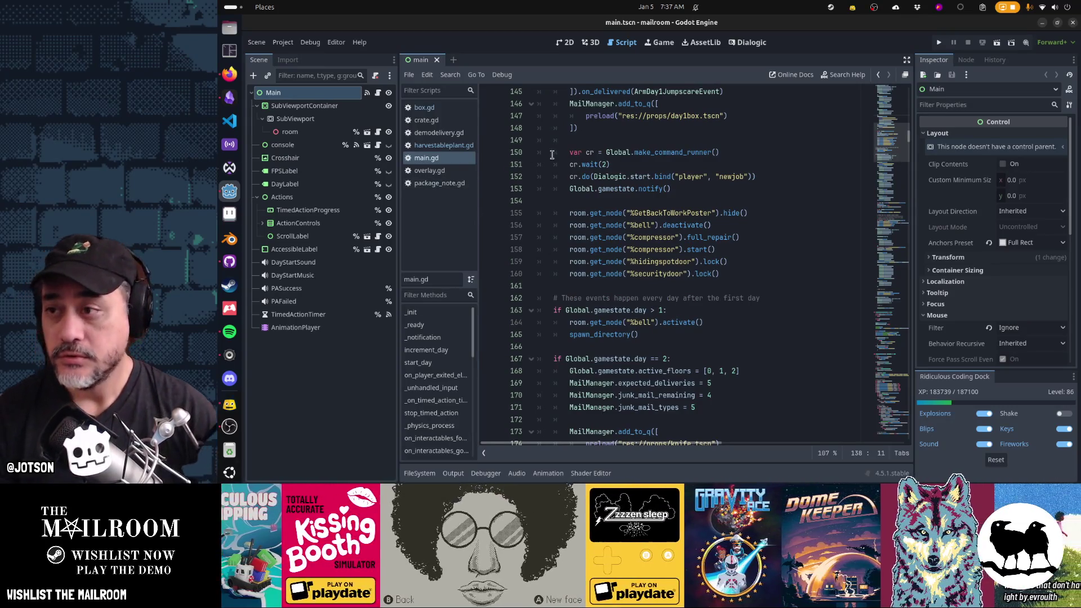
key(ctrl+F2)
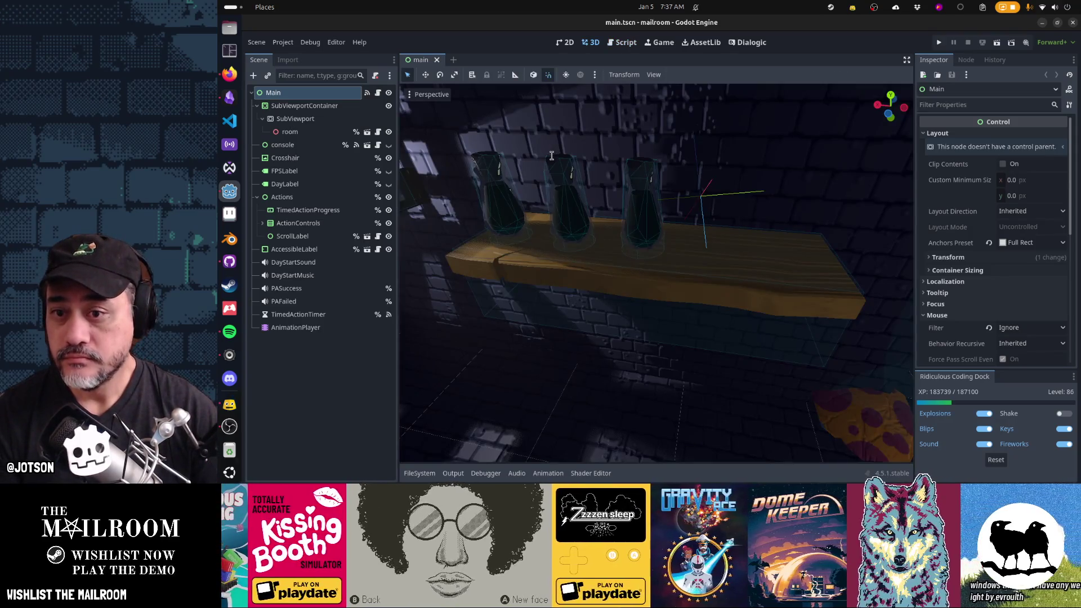
Step: Orbit the 3D camera toward the shelf and bottles, then return to main.gd's code
mouse_move(768, 241)
mouse_down()
mouse_move(727, 246)
mouse_move(806, 259)
mouse_move(792, 241)
mouse_up()
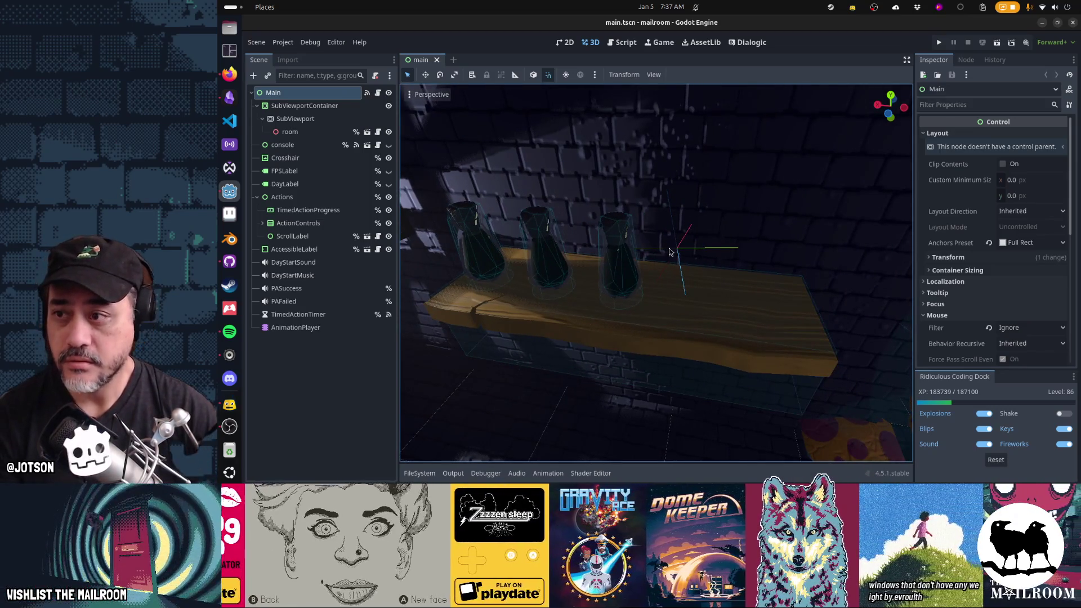
key(ctrl+F3)
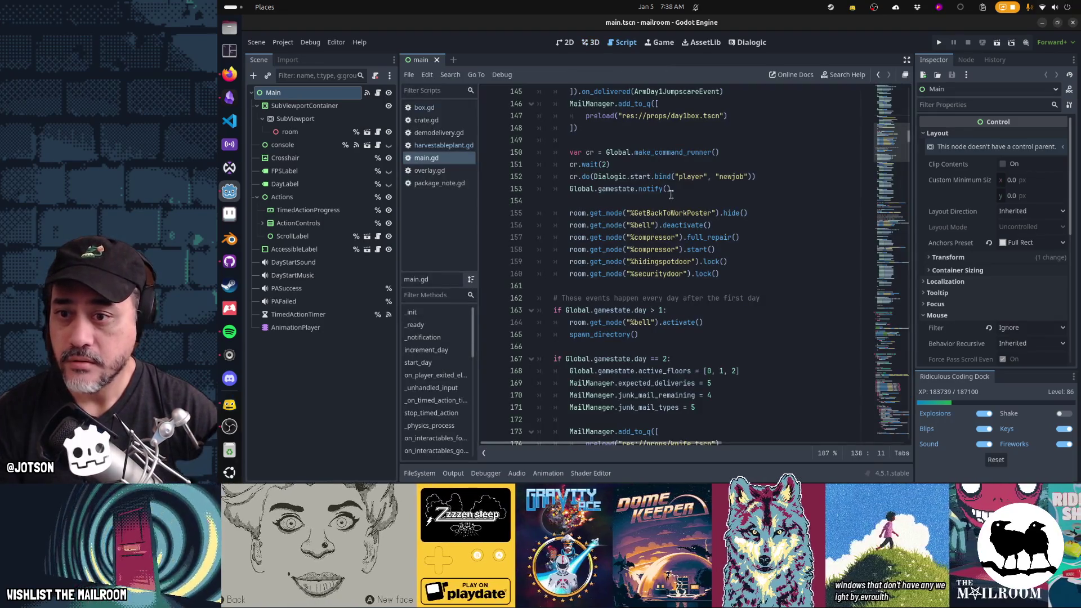
Step: Jump from the spawn_directory() call on line 165 to its definition at line 1096
click(671, 194)
scroll(757, 214, down, 3)
scroll(762, 223, up, 5)
scroll(762, 222, down, 2)
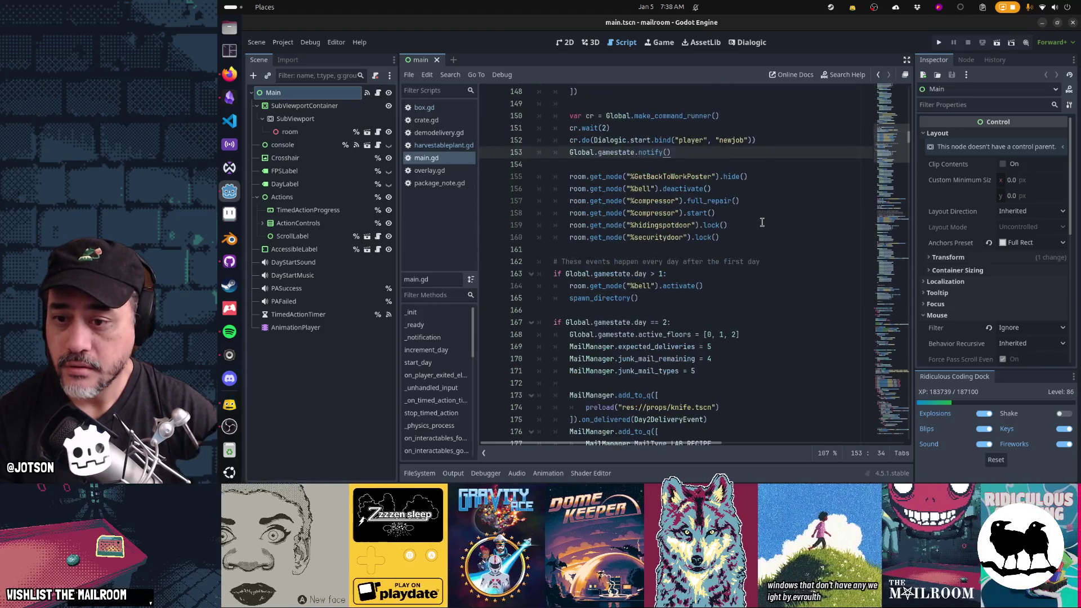
click(721, 297)
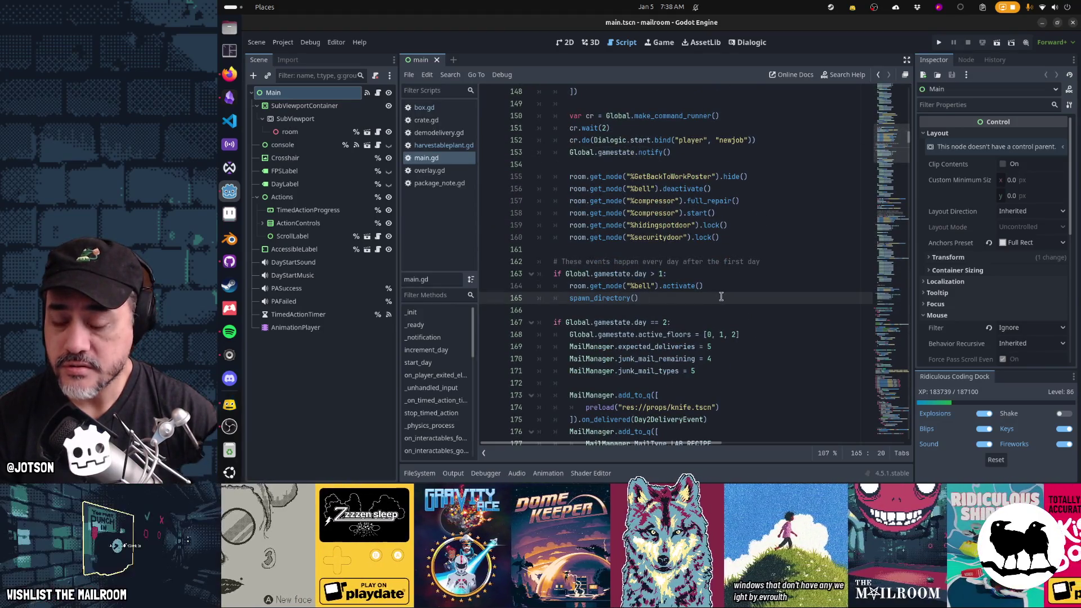
key(Home)
key(ctrl+shift+Right)
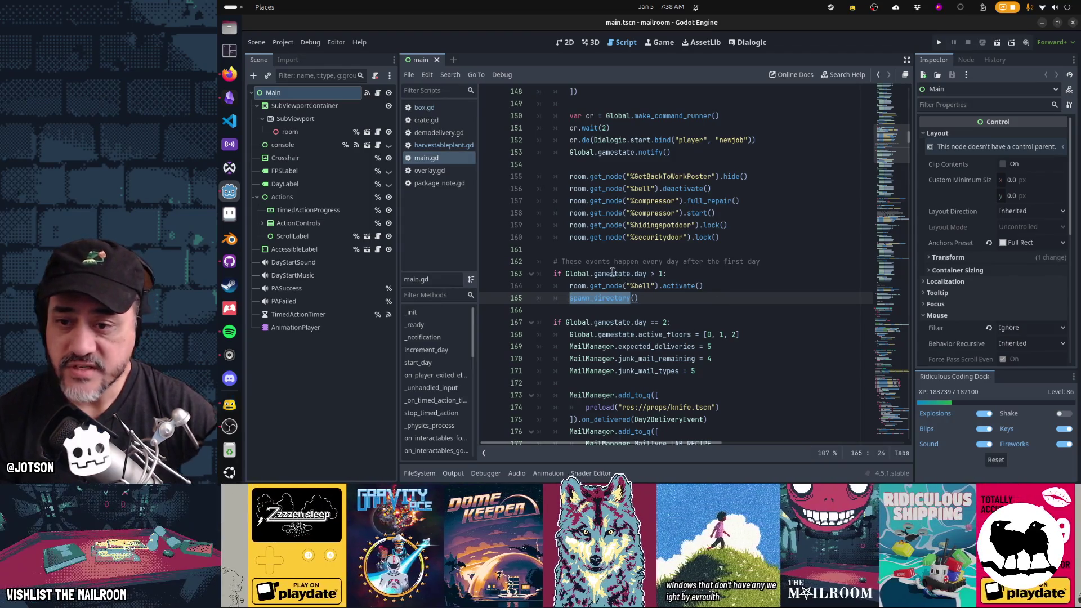
click(598, 298)
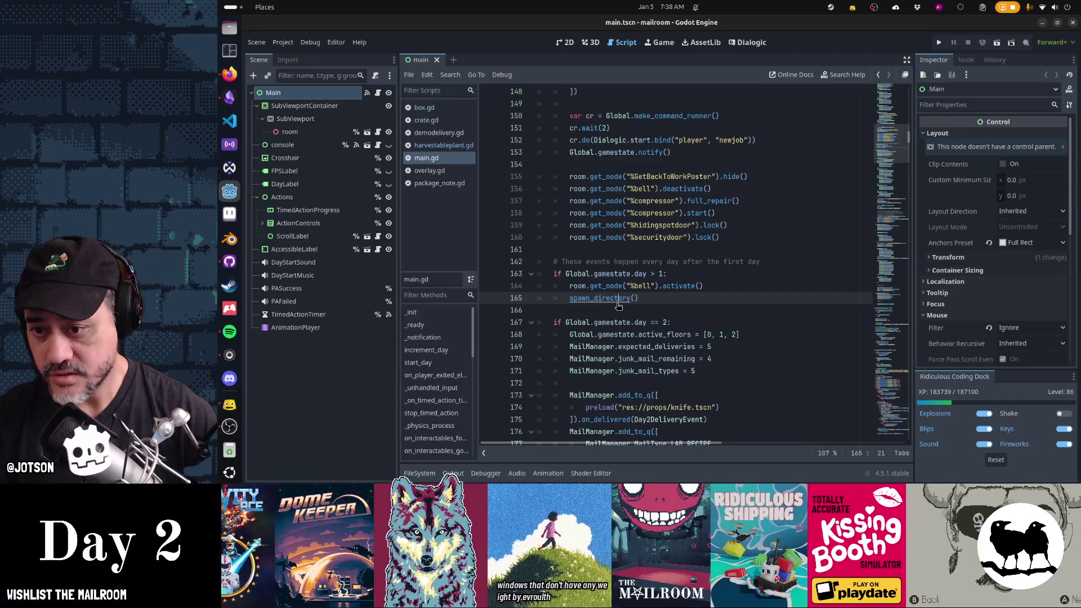
ctrl+click(618, 304)
Step: Copy the spawn_directory function body and return to the call site
mouse_move(636, 361)
mouse_down()
mouse_move(535, 309)
mouse_move(497, 263)
mouse_move(497, 275)
mouse_up()
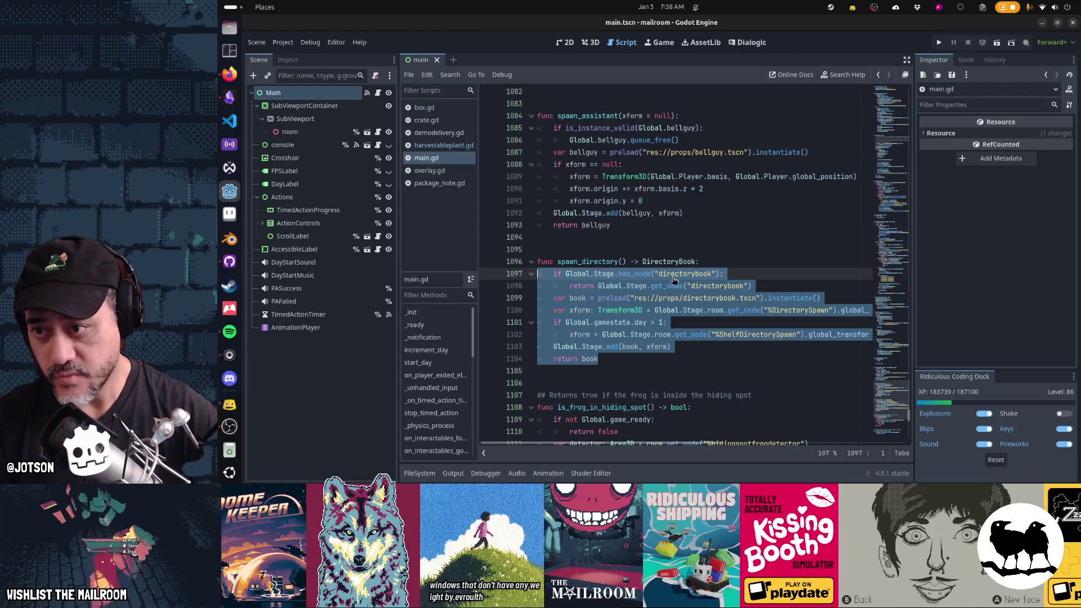
key(alt+Left)
scroll(692, 304, up, 6)
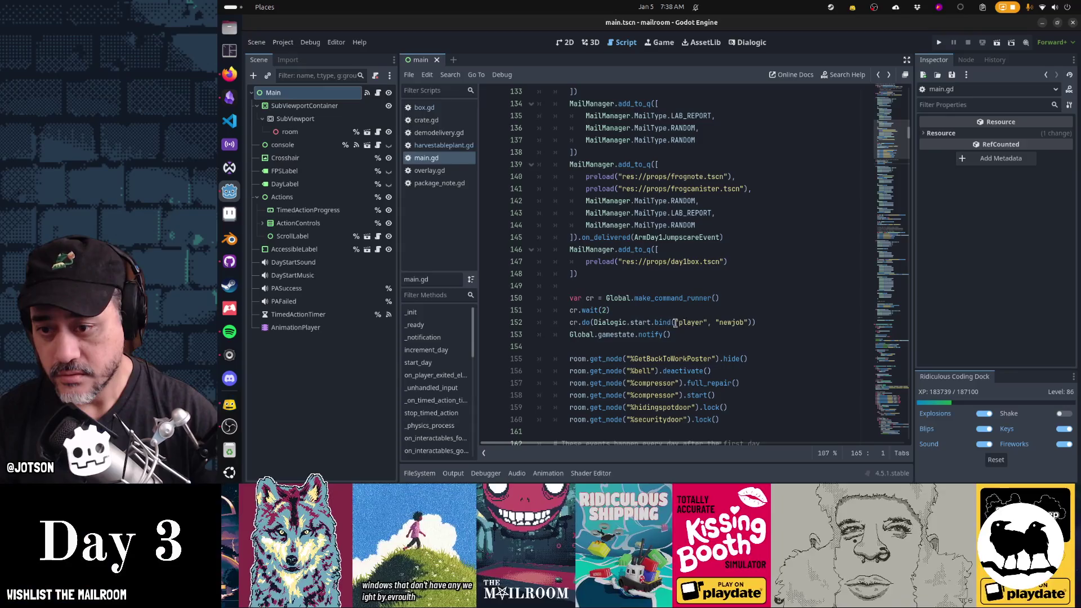
Step: Add an 'if Global.is_demo():' line at 155 and paste the copied body beneath it, selecting it
click(660, 347)
key(Return)
text(if Global.is_demo():)
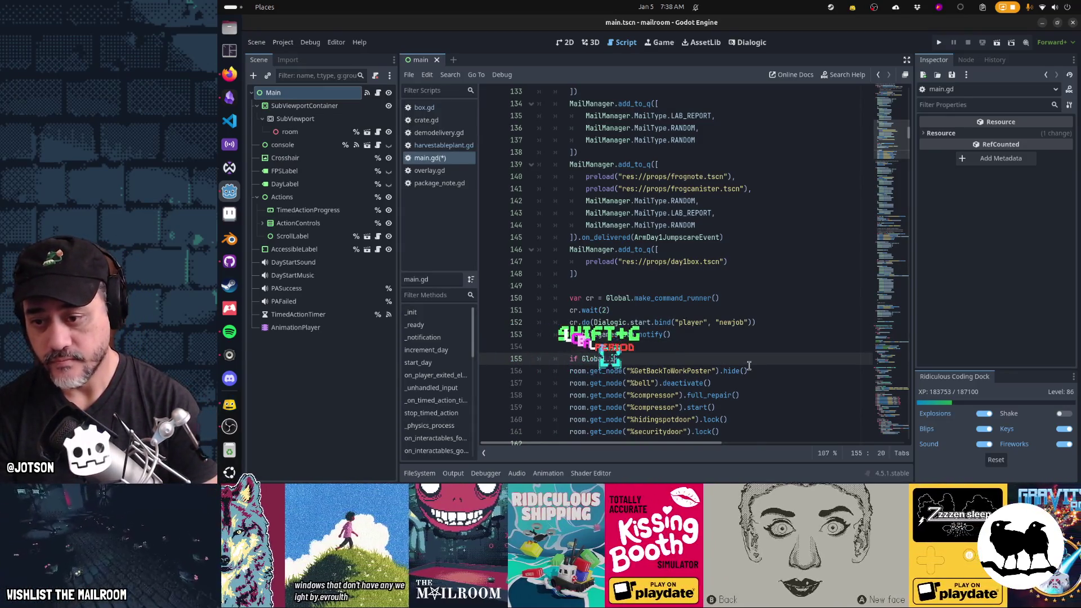
key(Return)
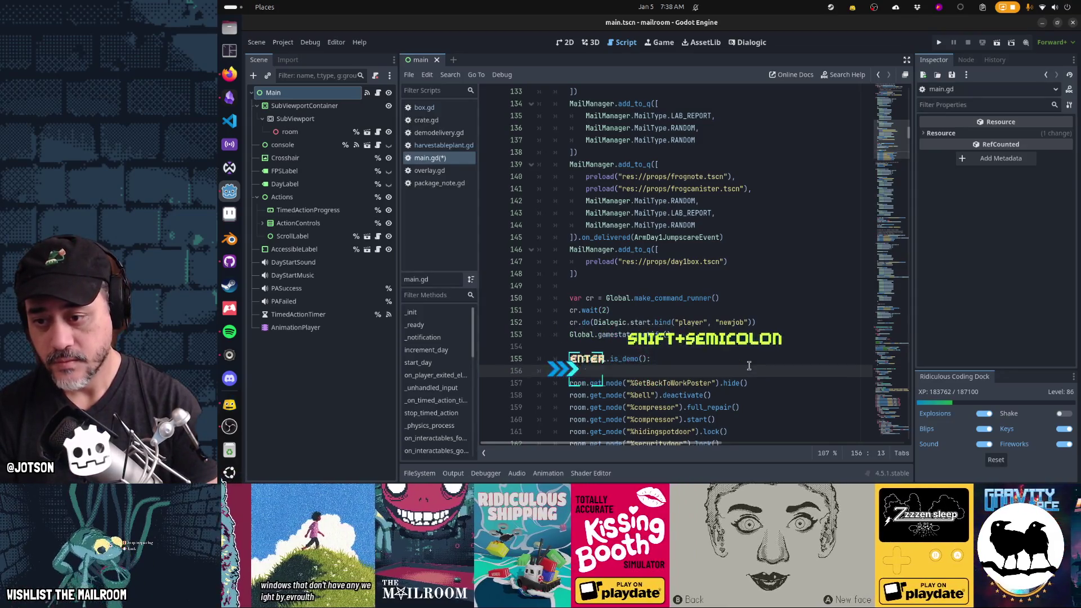
key(BackSpace)
key(ctrl+v)
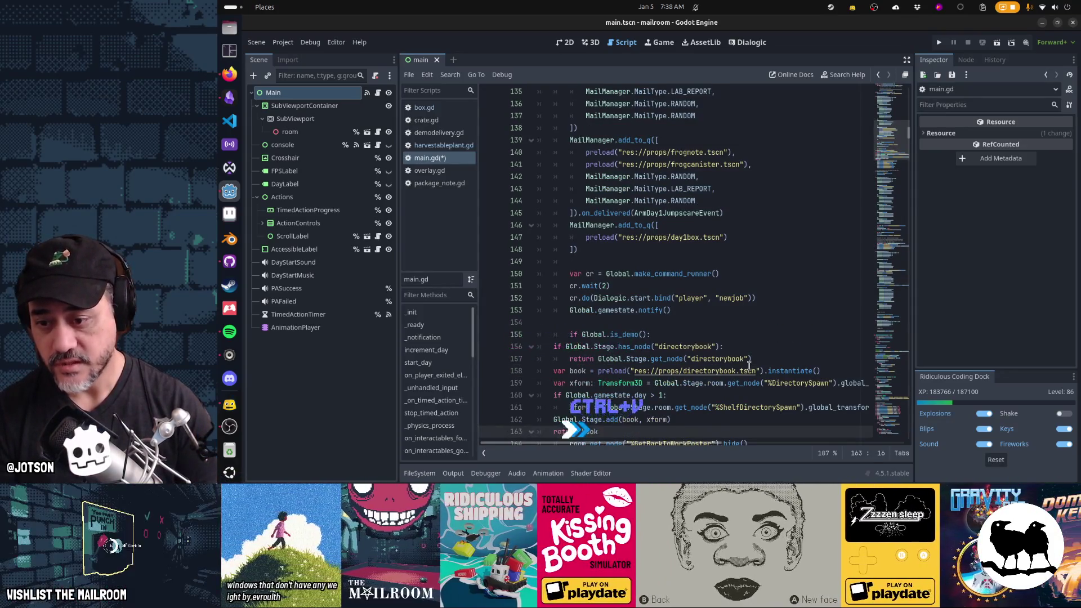
key(shift+Up)
key(shift+Up)
key(shift+Up)
key(shift+Home)
key(shift+Up)
key(shift+Up)
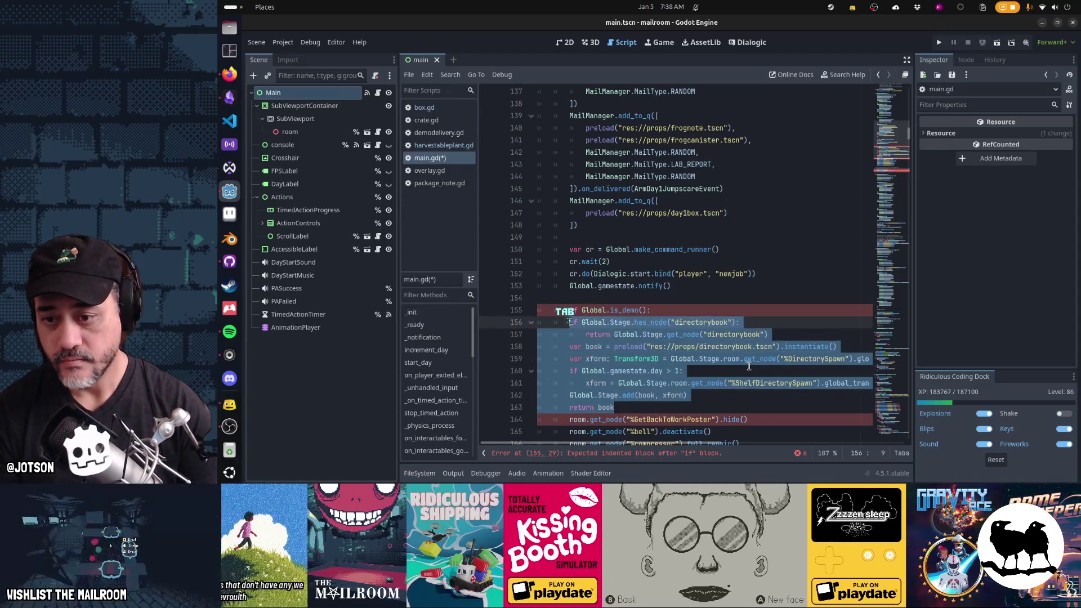
Step: Indent the pasted code under the demo check and delete its has_node directorybook check
key(Tab)
key(shift+Down)
key(shift+Down)
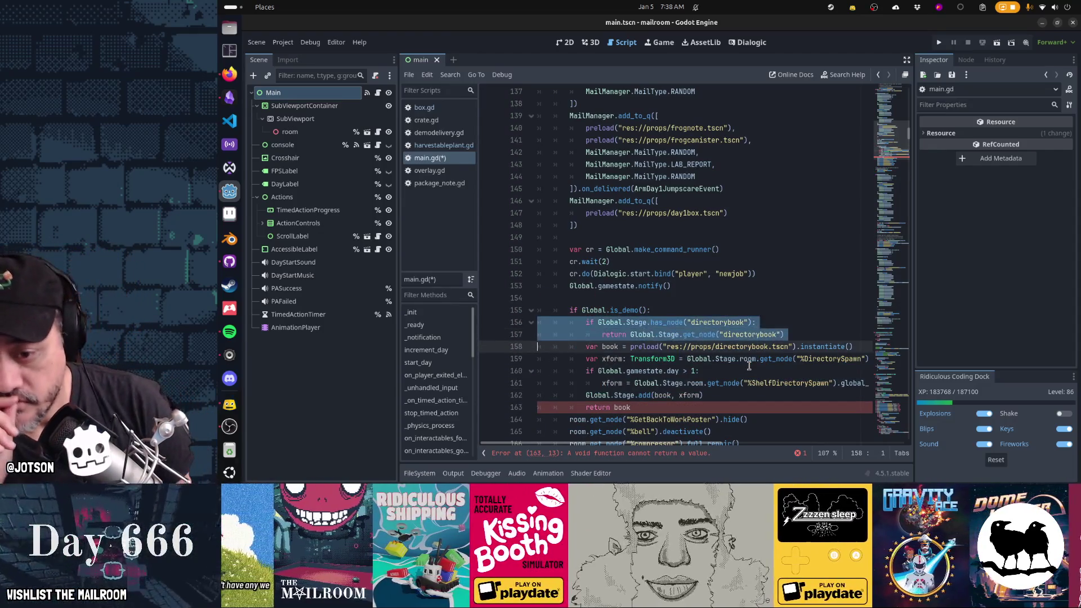
key(Delete)
key(ctrl+Right)
key(ctrl+Right)
key(ctrl+shift+Left)
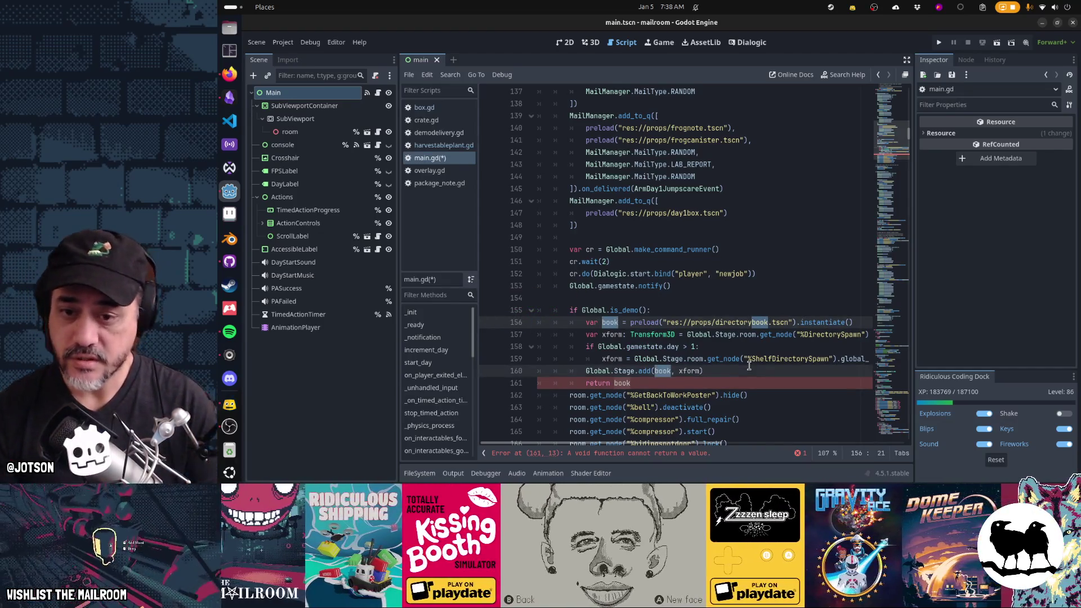
Step: Change the preload path to molcajete.tscn and rename the variable book to mortar
key(Right)
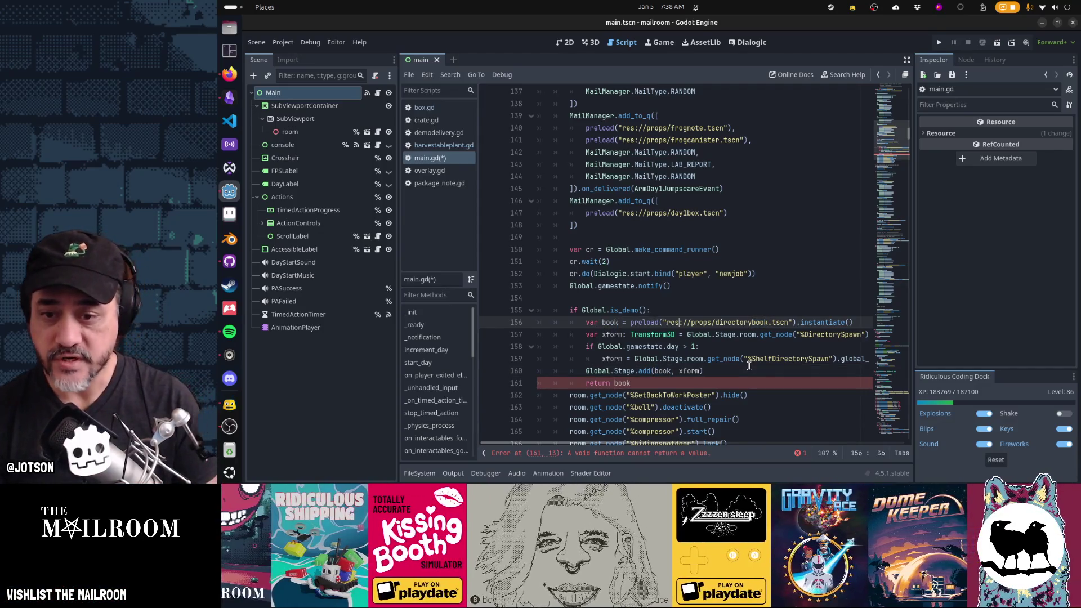
key(ctrl+shift+Right)
text(mol)
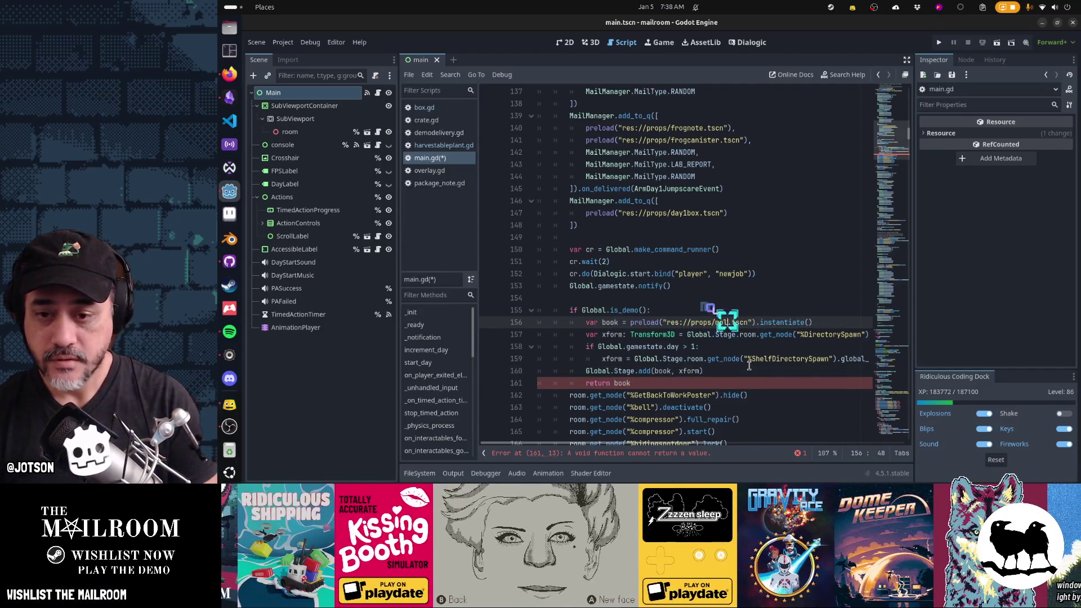
key(Down)
key(Return)
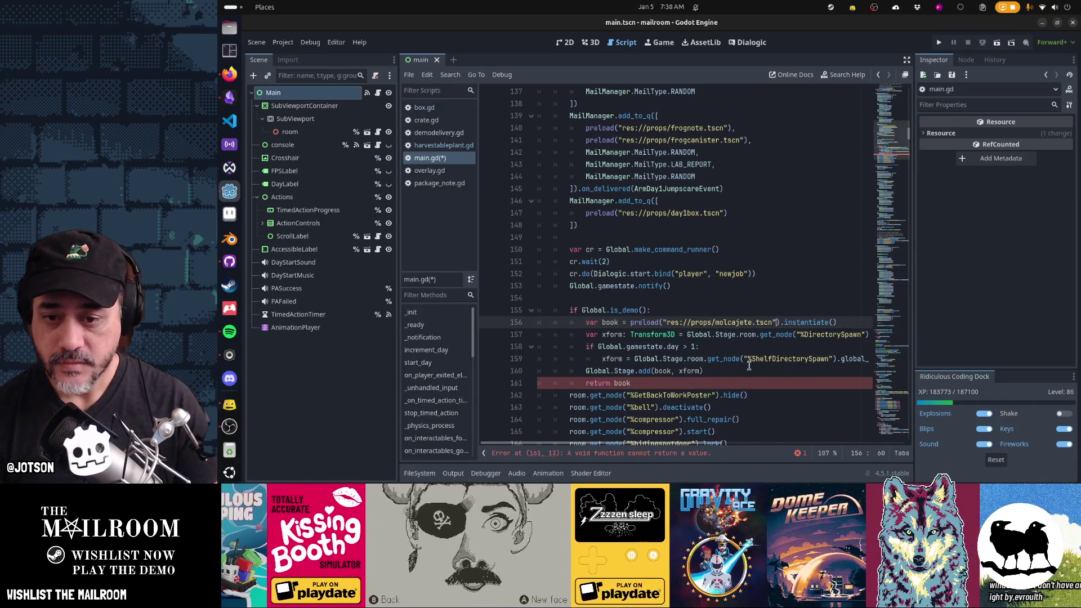
key(ctrl+shift+Right)
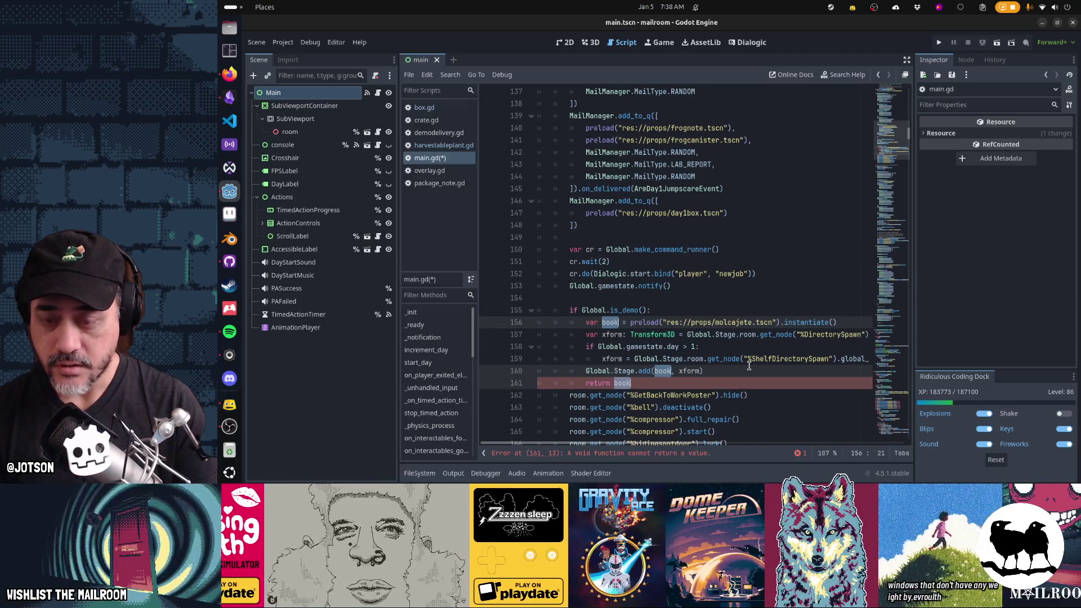
text(mortar)
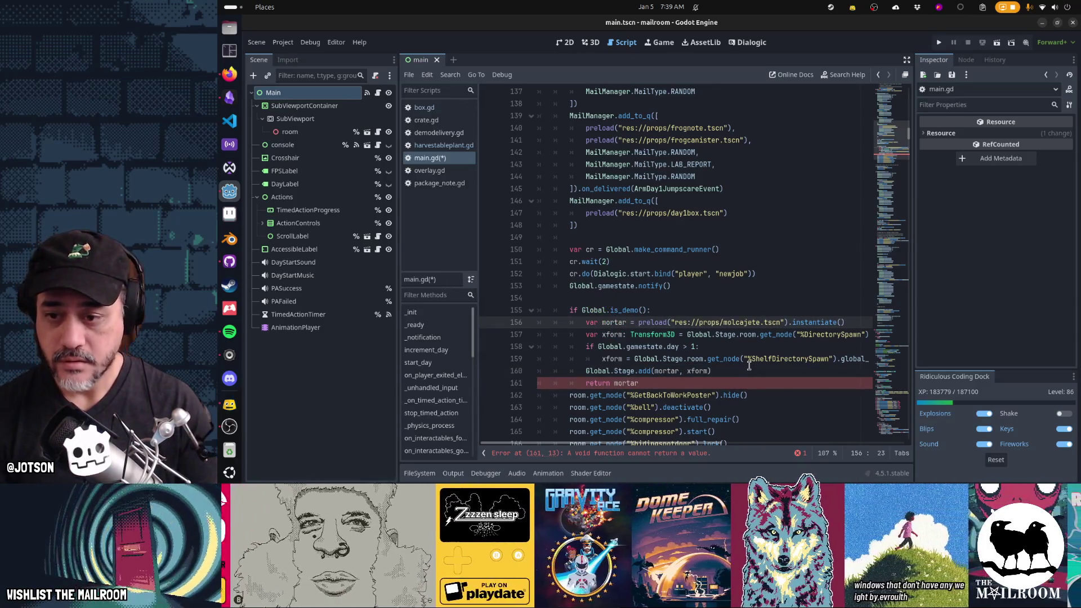
Step: Drop the directory-spawn xform lines, unindent the shelf-spawn lines, declare xform with var, remove return mortar
key(Down)
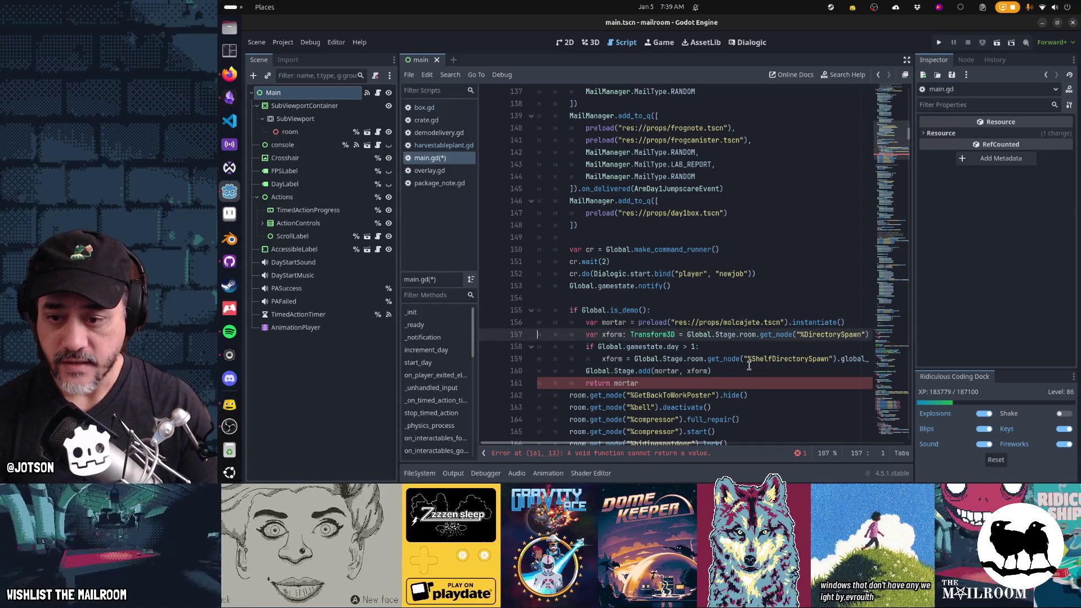
key(ctrl+x)
key(ctrl+x)
key(shift+Down)
key(shift+Down)
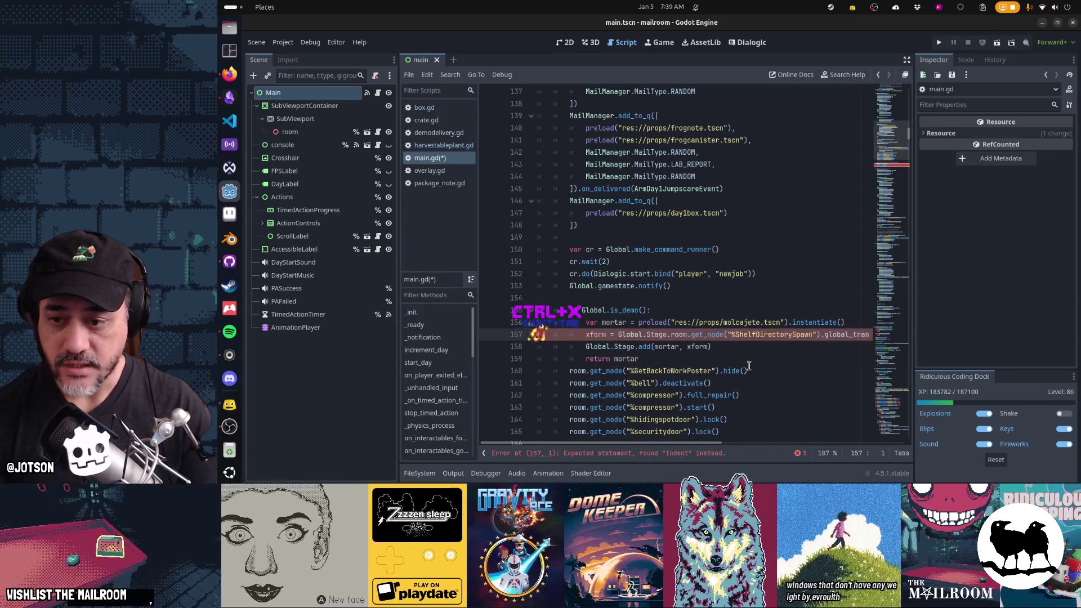
key(shift+Tab)
key(Home)
text(var)
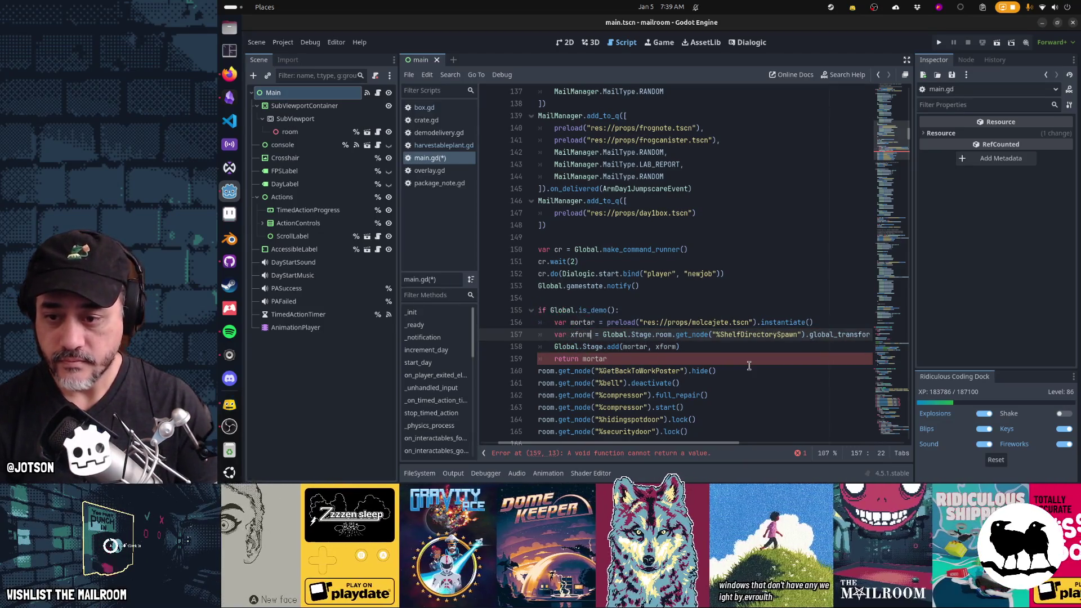
key(Down)
key(Down)
key(ctrl+x)
key(Return)
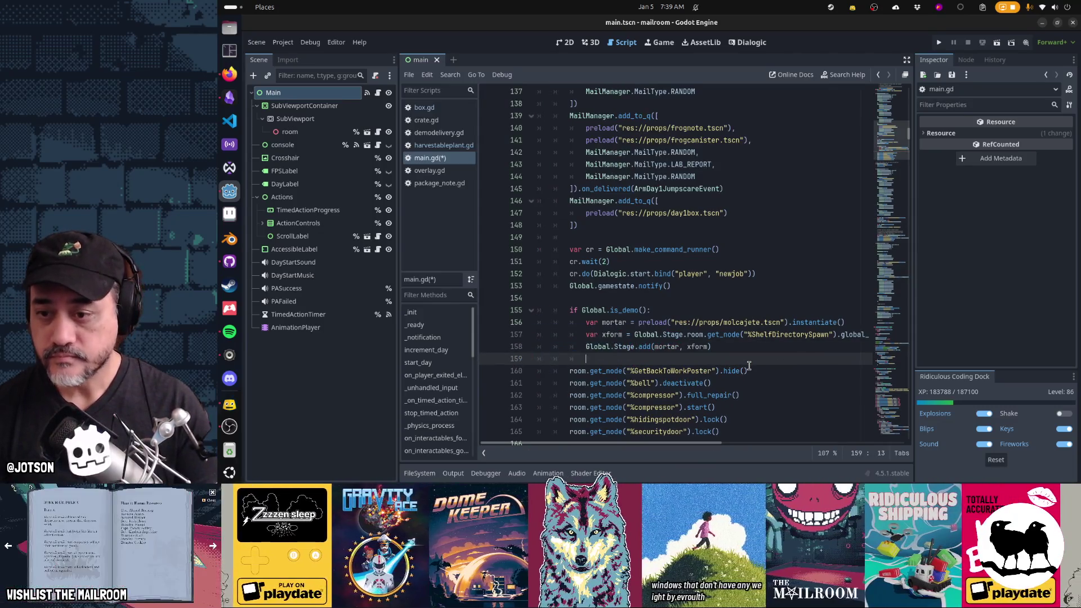
Step: Review the demo block spawning the mortar at %ShelfDirectorySpawn and save main.gd
key(Up)
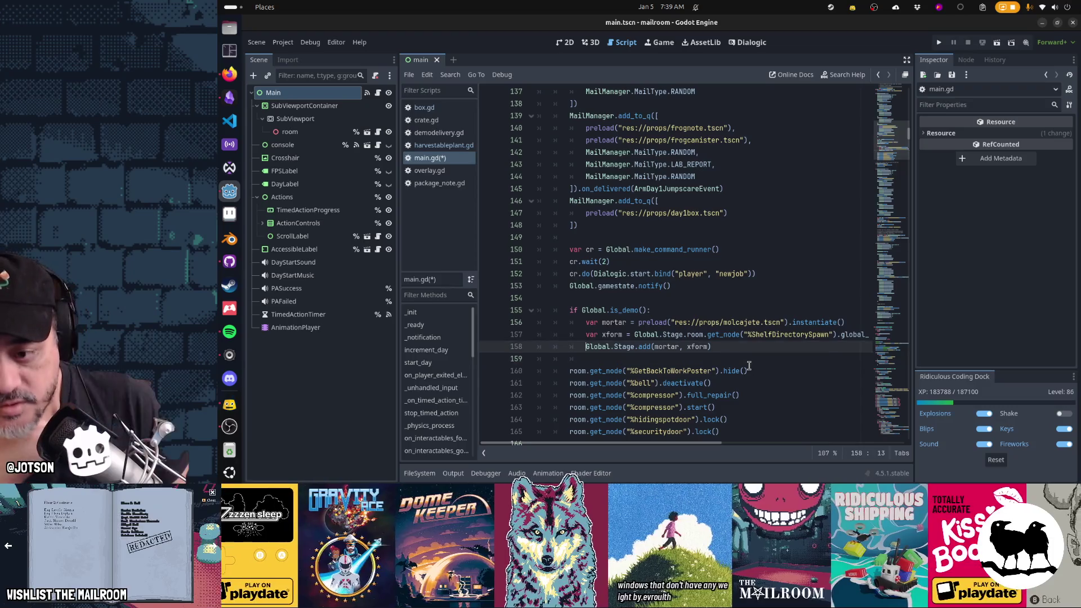
key(Up)
key(Up)
key(Up)
key(Down)
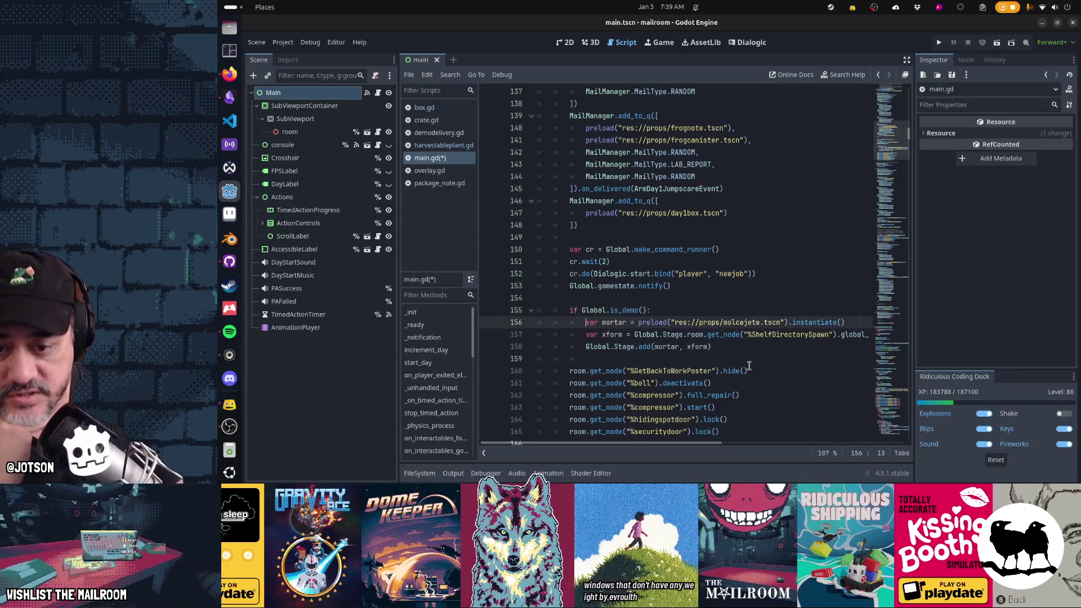
key(Down)
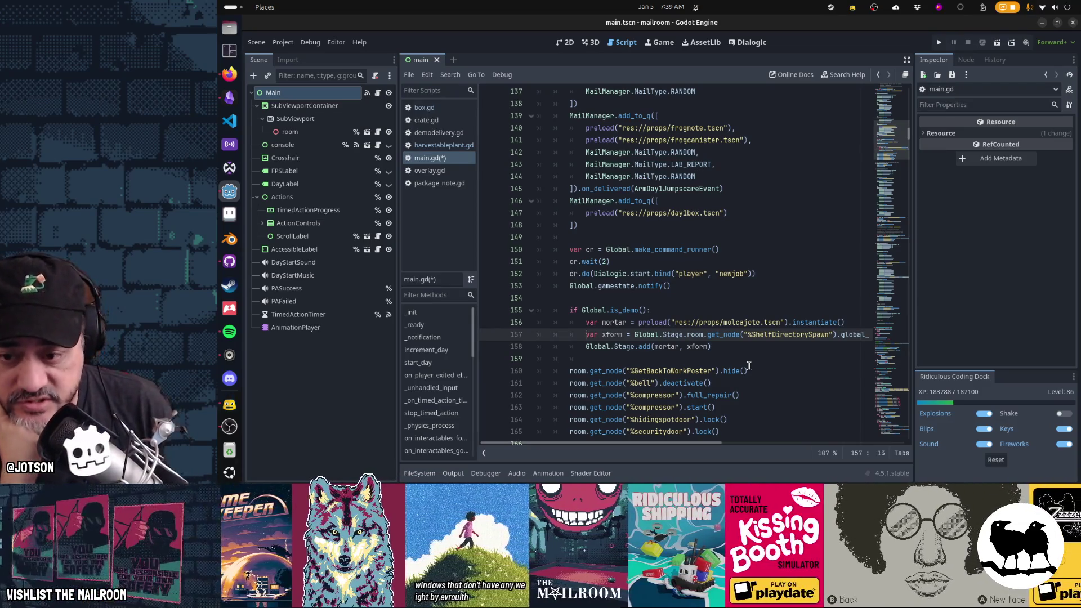
scroll(749, 366, down, 5)
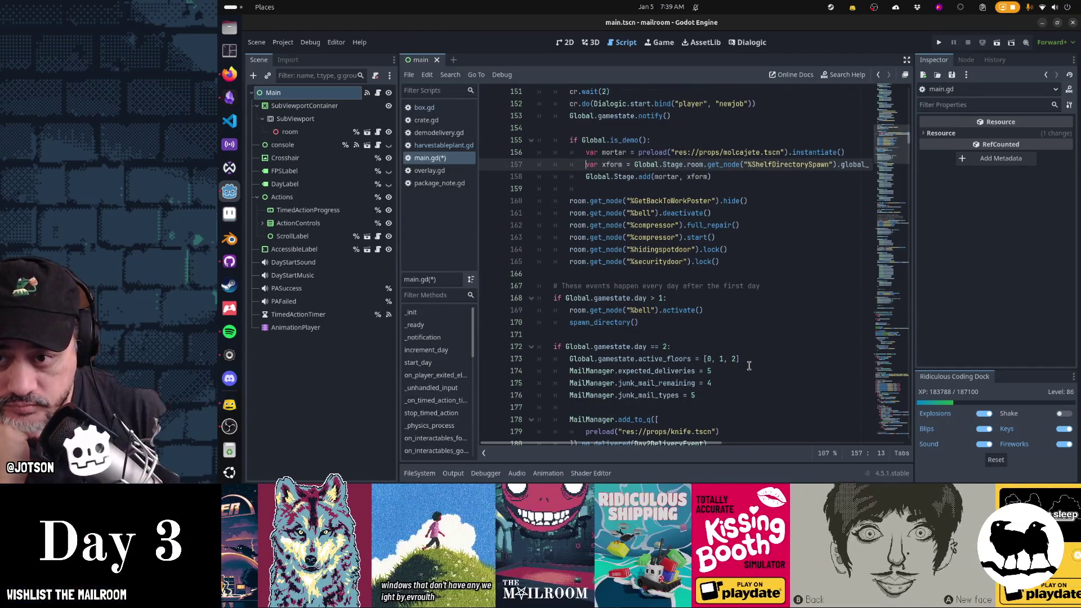
key(Down)
key(Down)
key(Down)
key(ctrl+s)
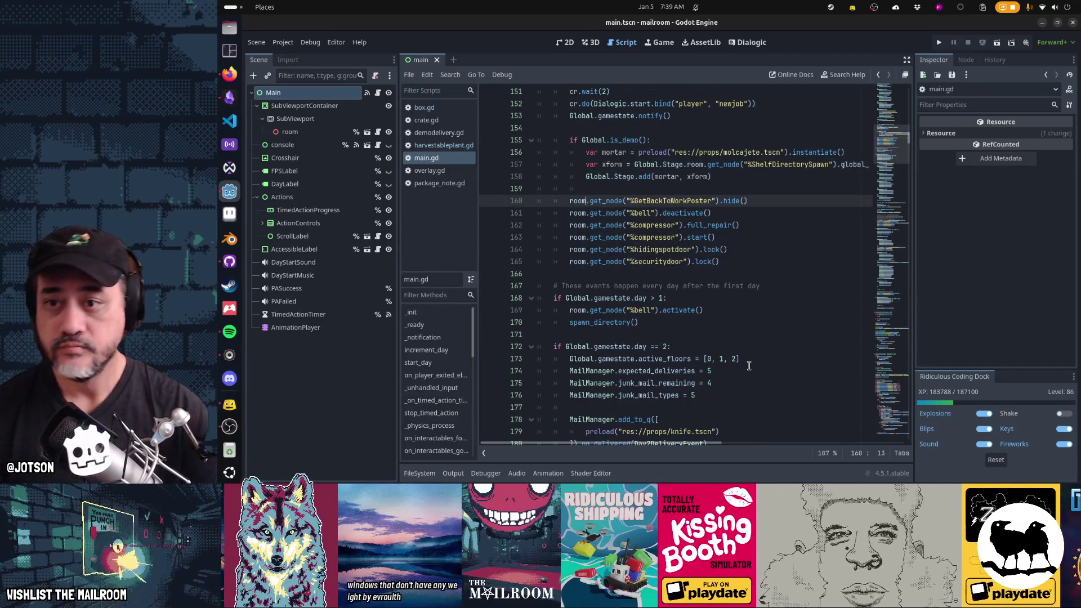
key(F5)
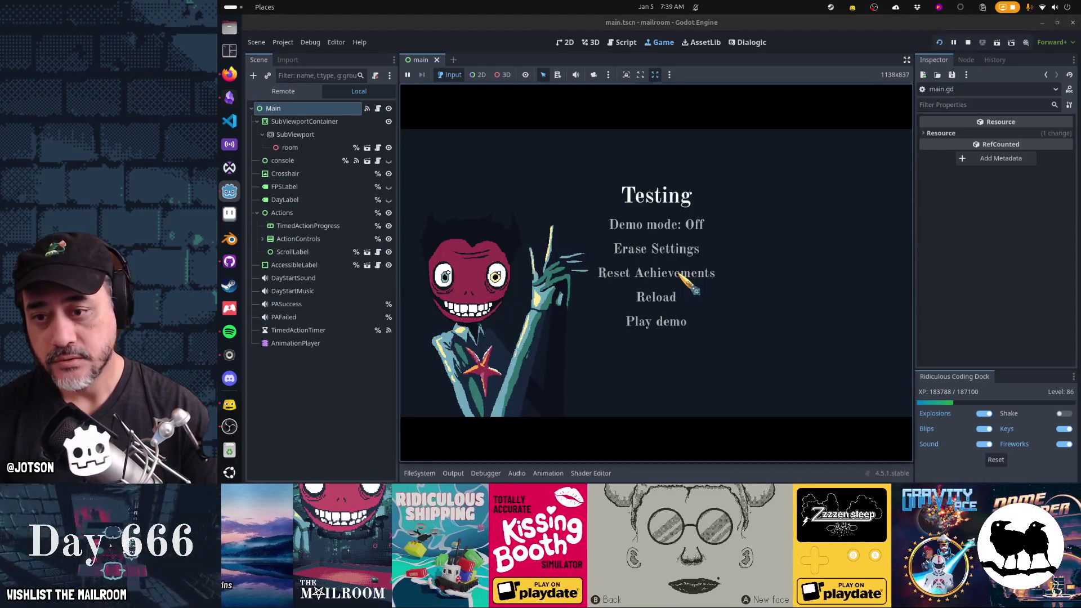
click(678, 222)
click(675, 322)
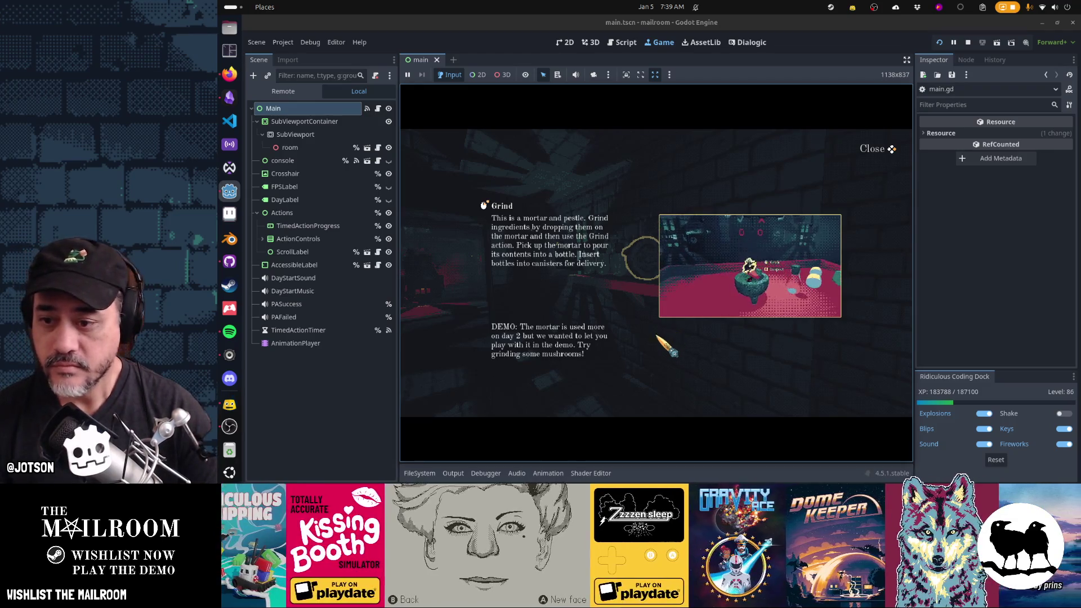
click(892, 149)
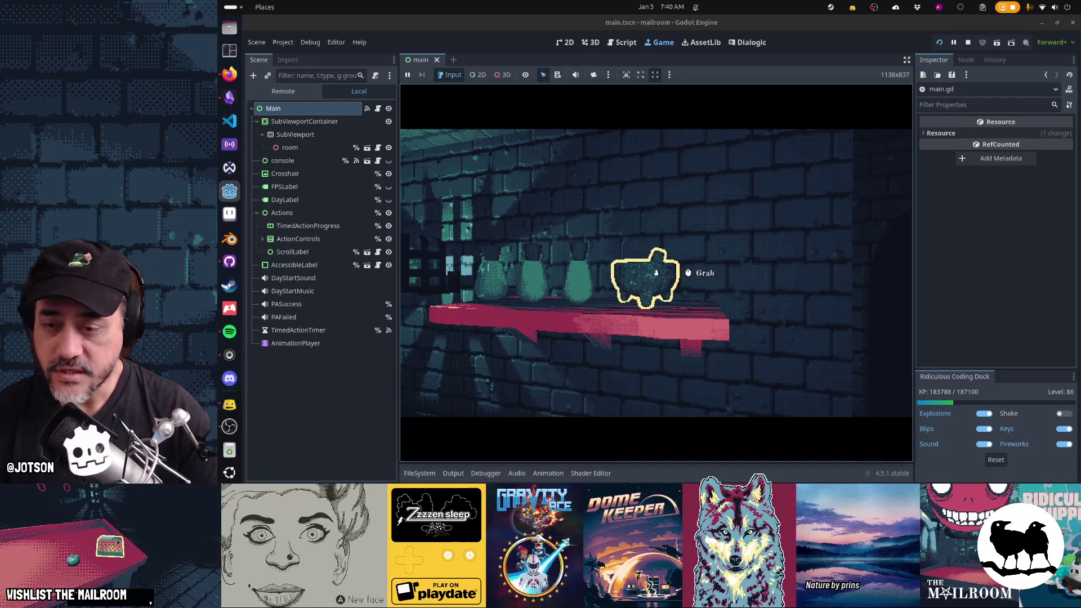
key(super)
key(super)
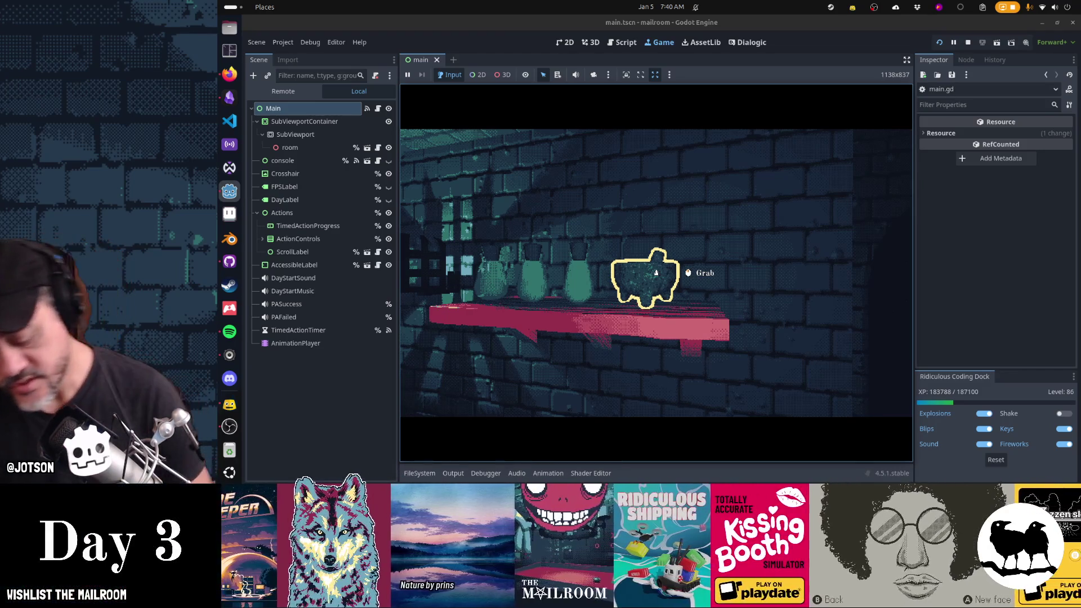
key(F8)
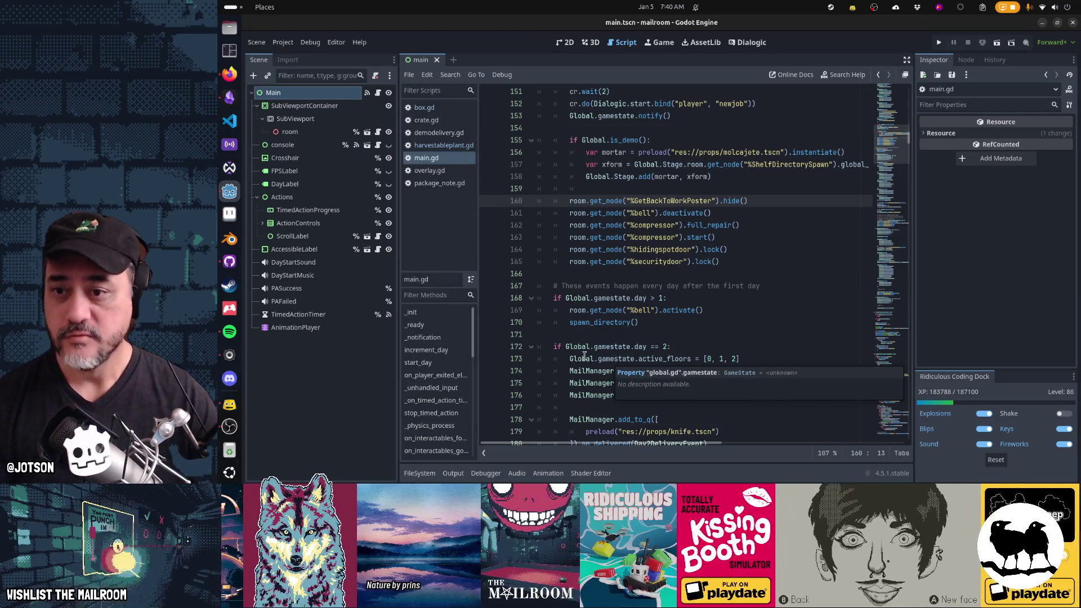
Step: Delete the is_demo molcajete block at line 155 and move back to the day-group loop at line 107
scroll(670, 226, up, 2)
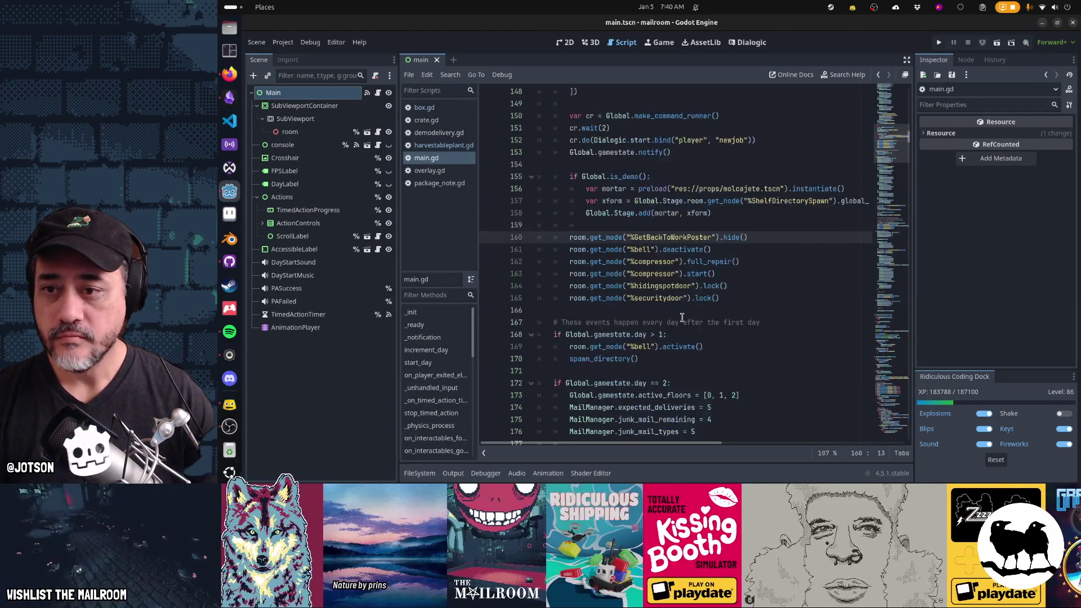
click(669, 216)
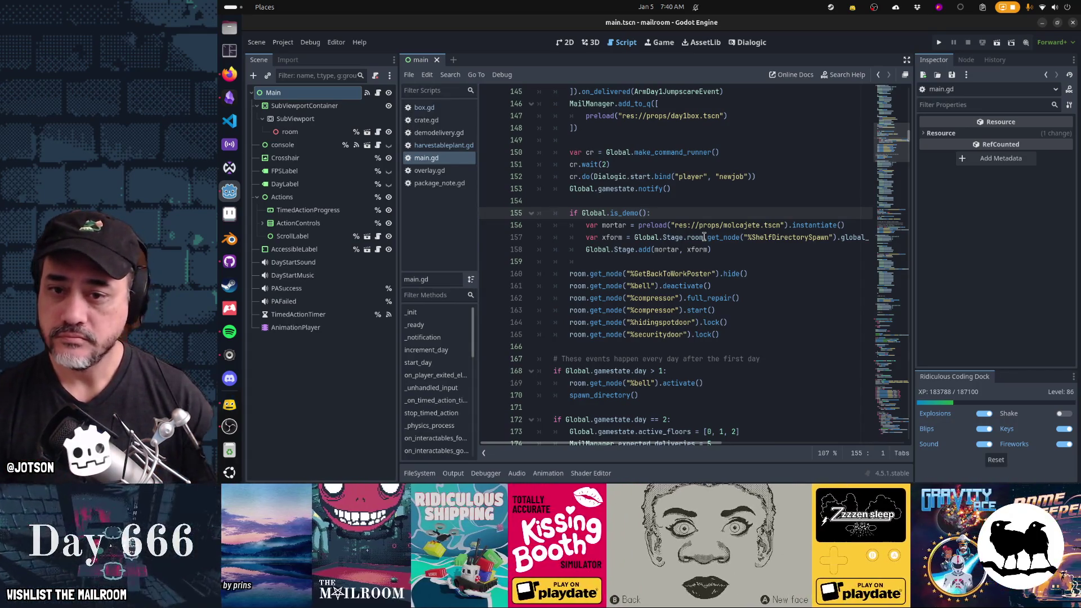
key(shift+Down)
key(shift+Down)
key(shift+Down)
key(Delete)
scroll(704, 237, up, 5)
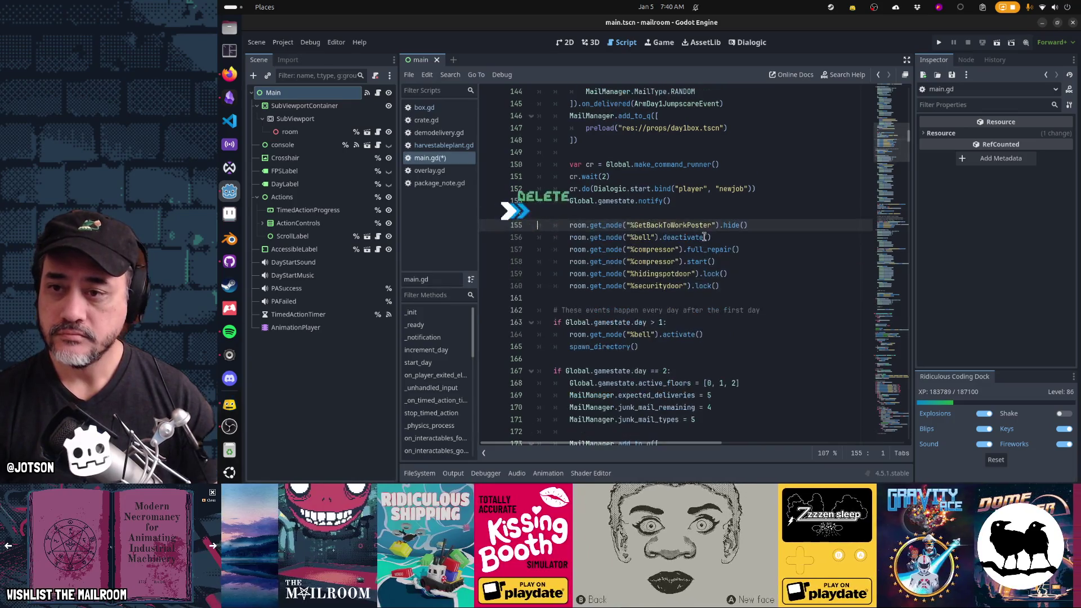
key(Up)
key(Up)
key(Up)
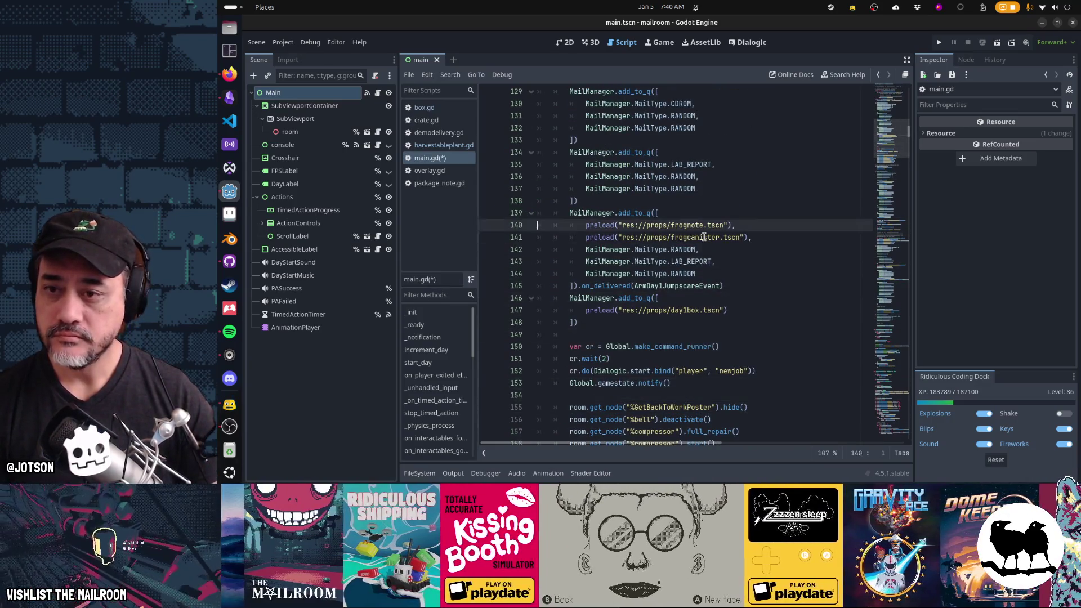
key(Up)
key(Up)
key(Up)
key(Down)
key(Down)
key(Down)
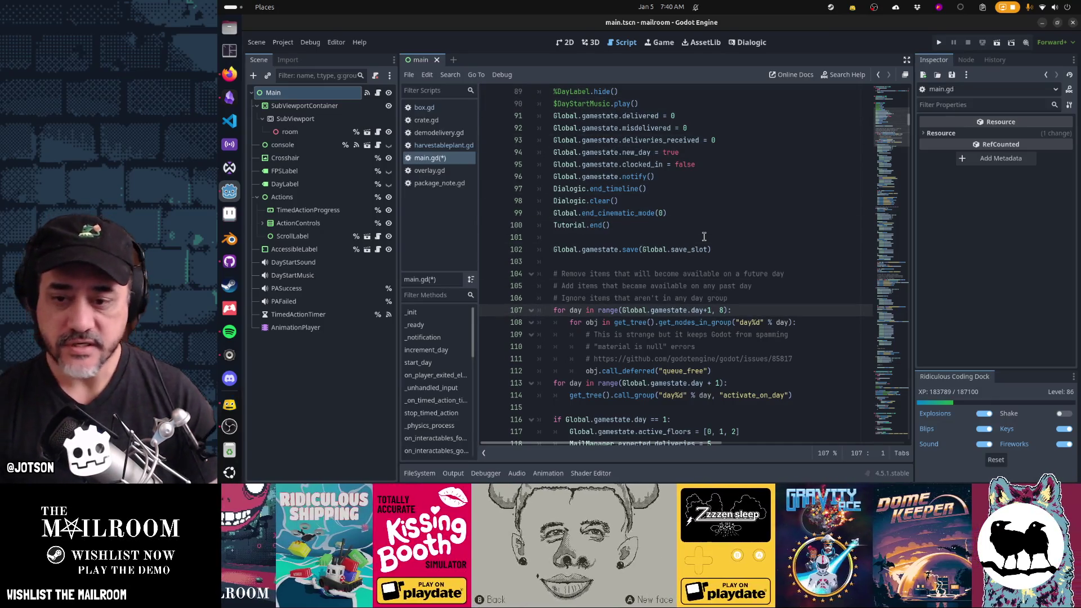
scroll(704, 237, down, 2)
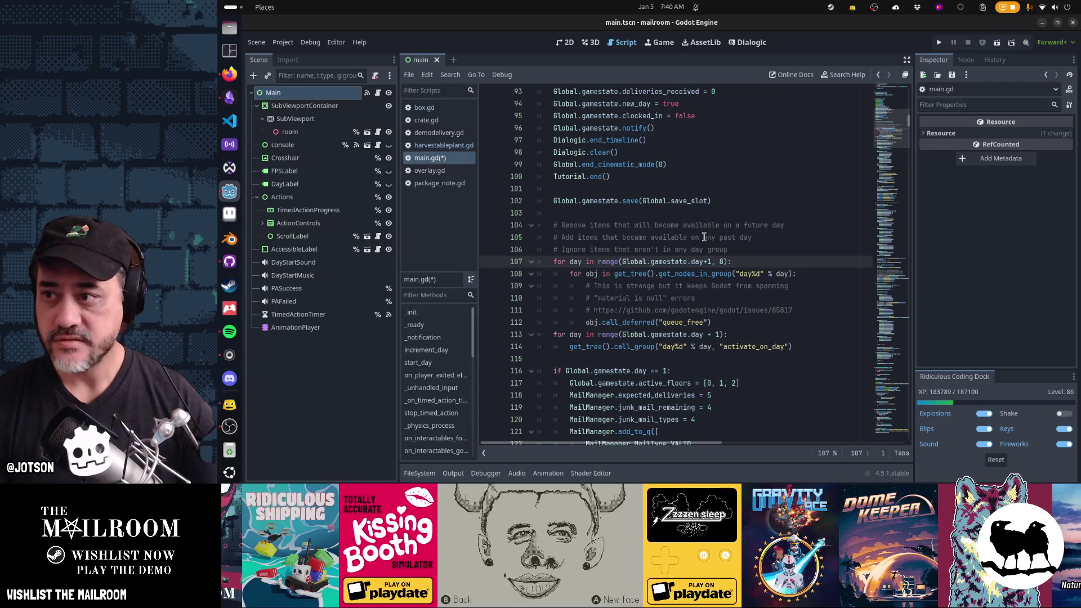
click(963, 61)
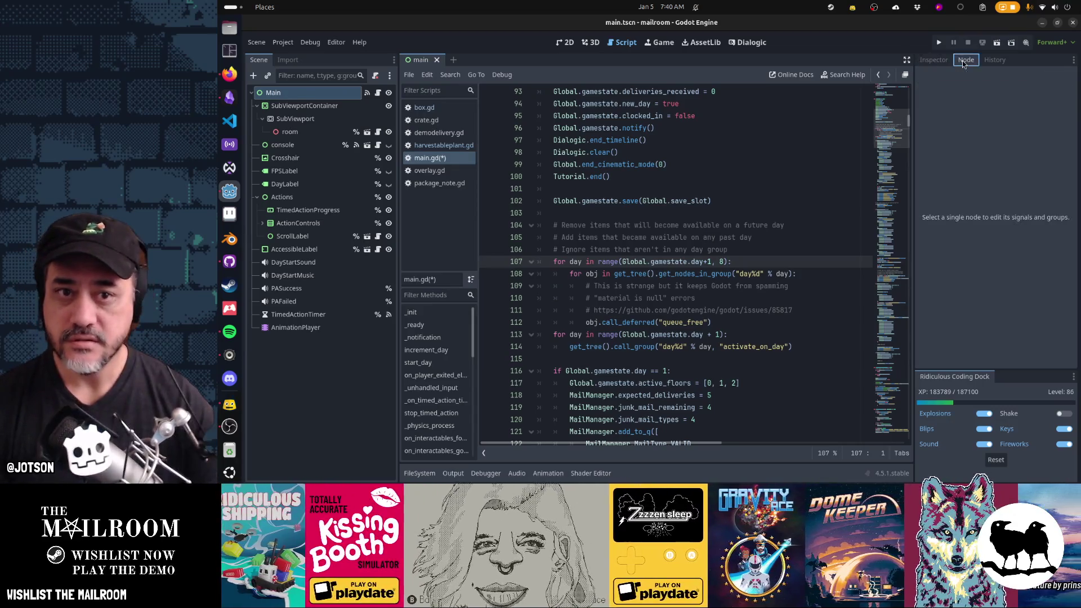
Step: Select the Main node and view its groups, briefly adding and removing day3
click(302, 93)
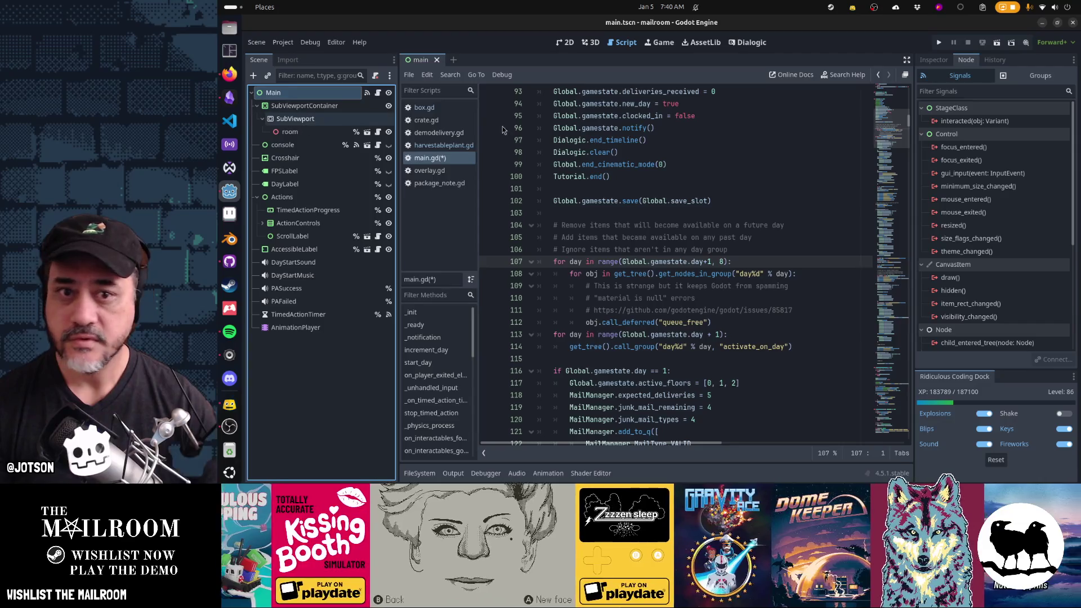
click(1040, 78)
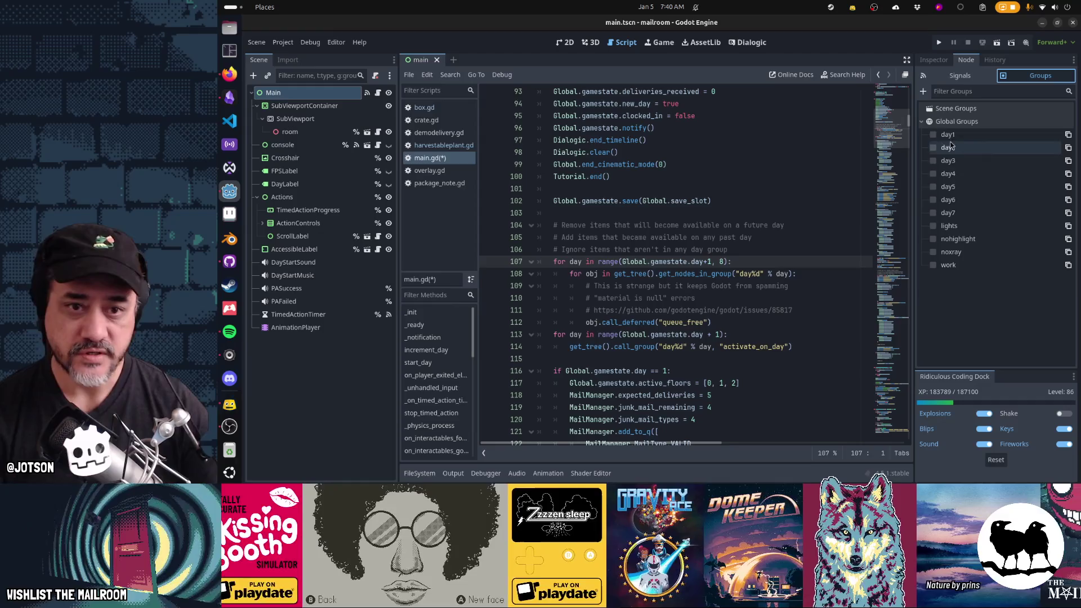
click(950, 163)
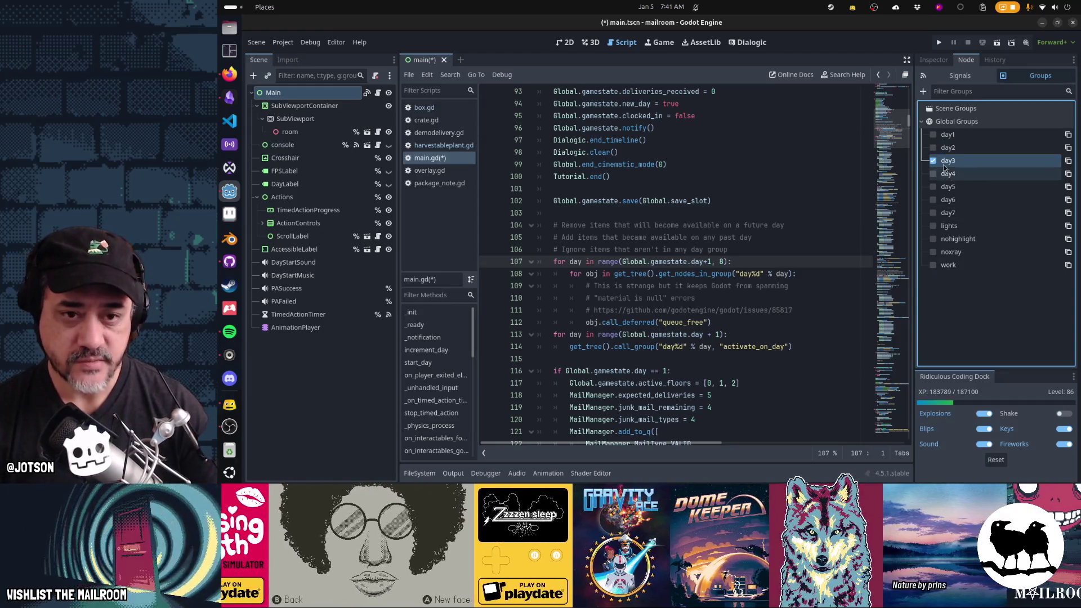
click(948, 164)
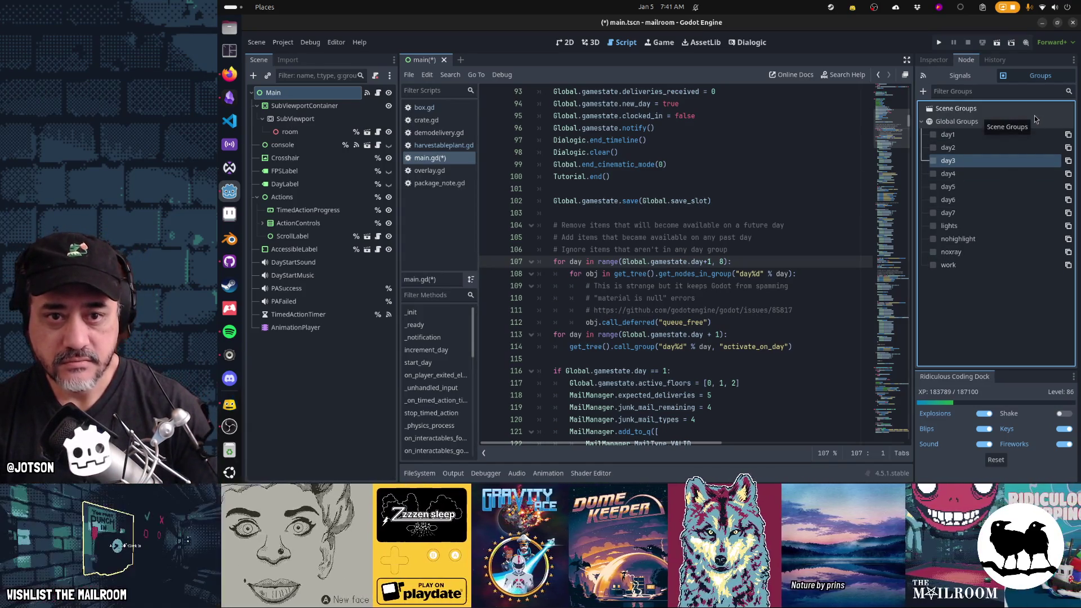
Step: Add a new group named 'demoonly' with Global switched on
click(923, 91)
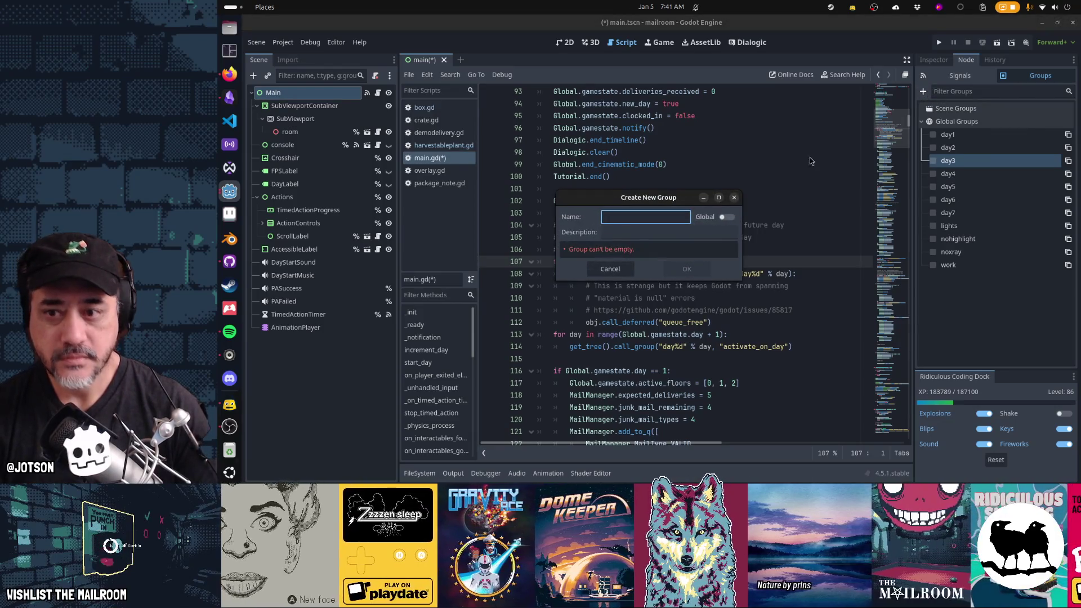
text(dcemoo)
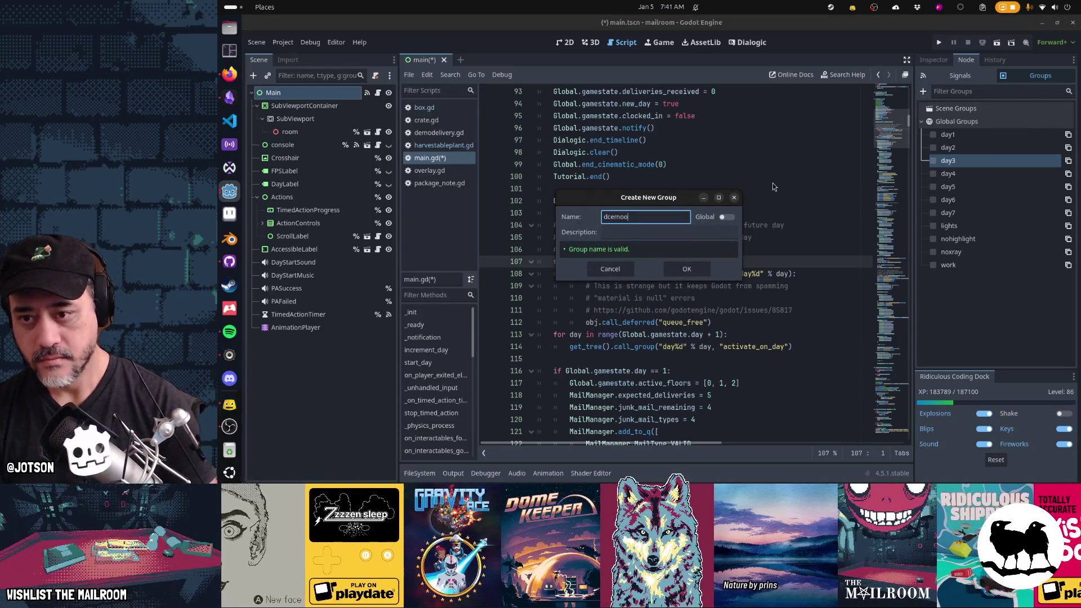
key(BackSpace)
key(BackSpace)
text(emoonly)
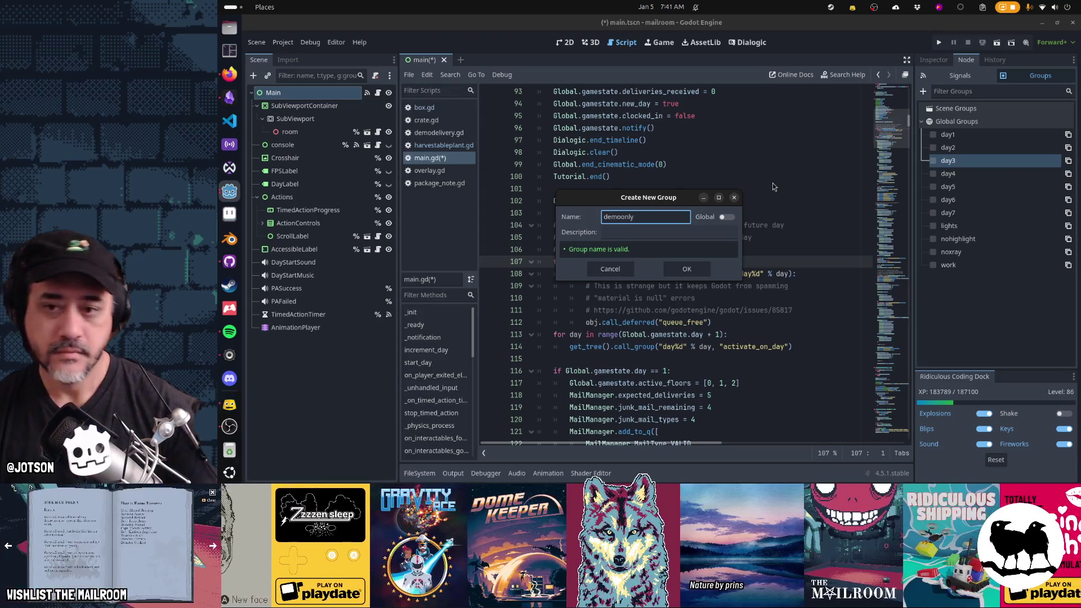
click(724, 218)
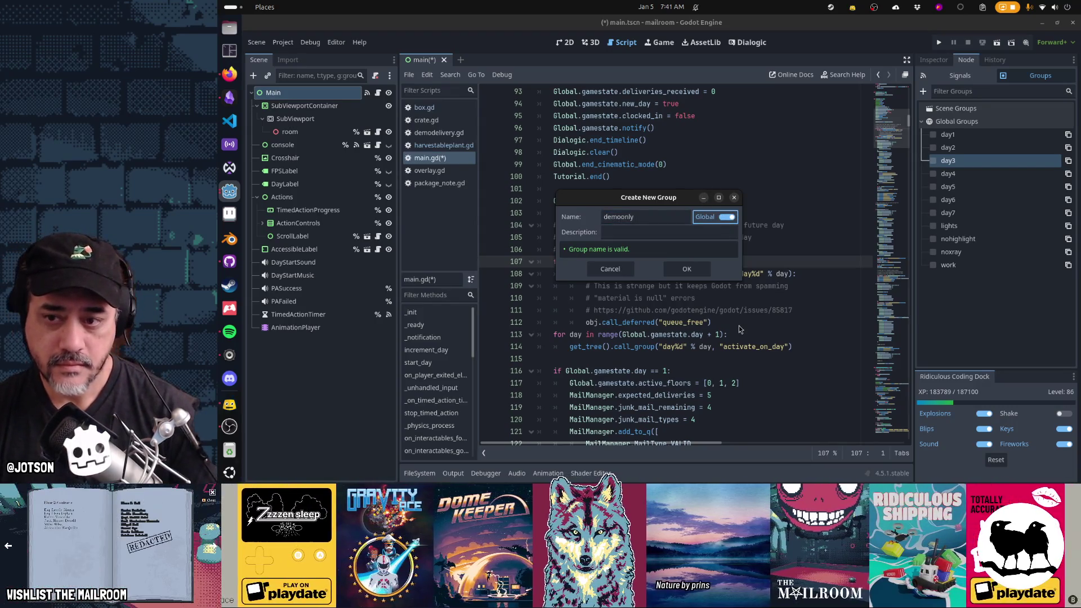
click(700, 270)
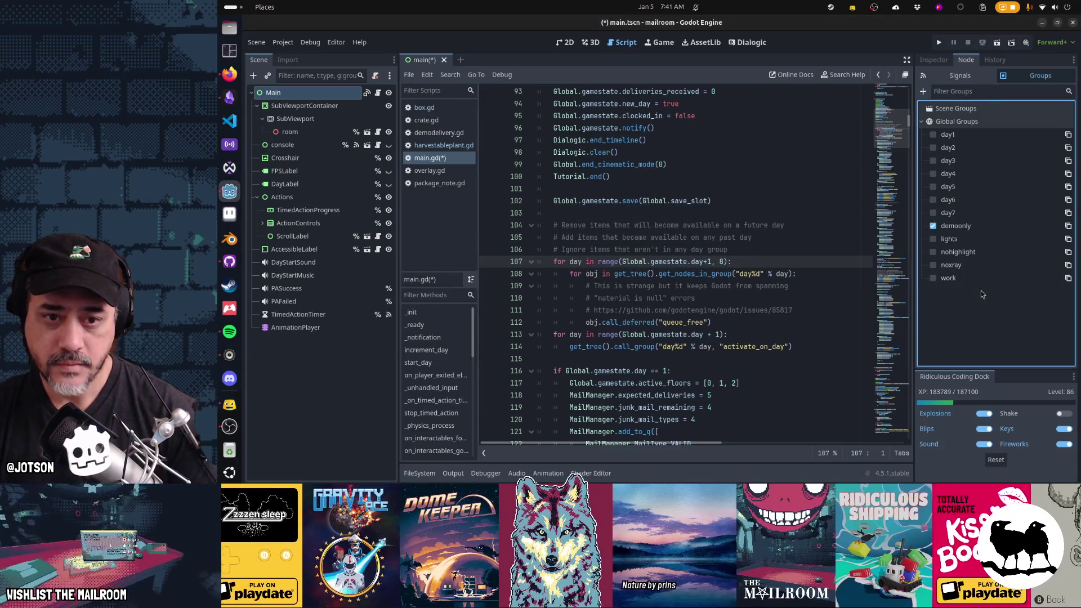
Step: Remove the node from the demoonly group and add 'if not Global.is_demo():' after line 114
click(933, 226)
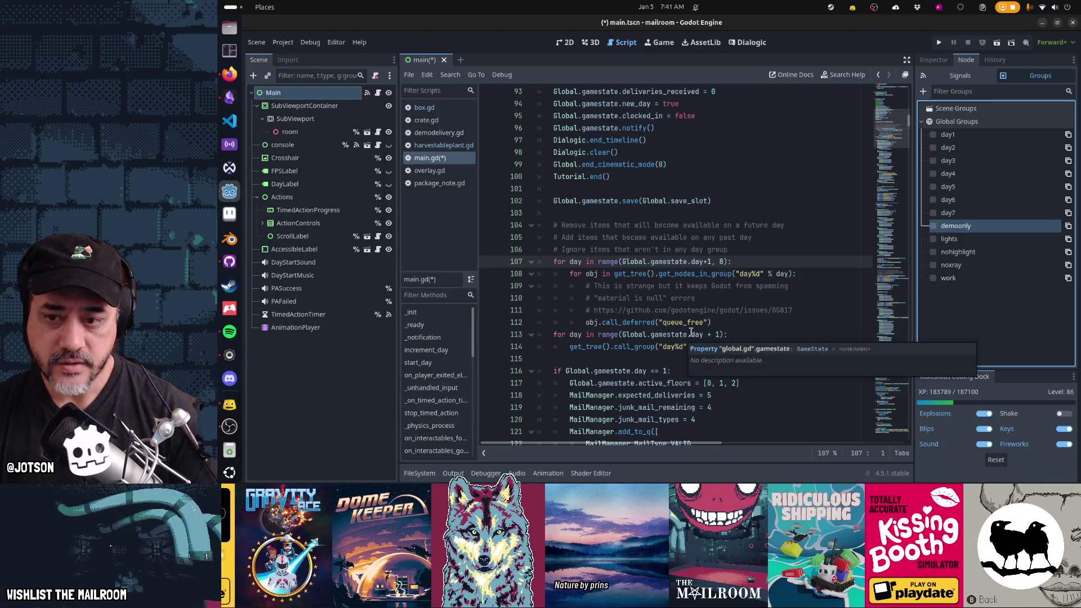
click(723, 263)
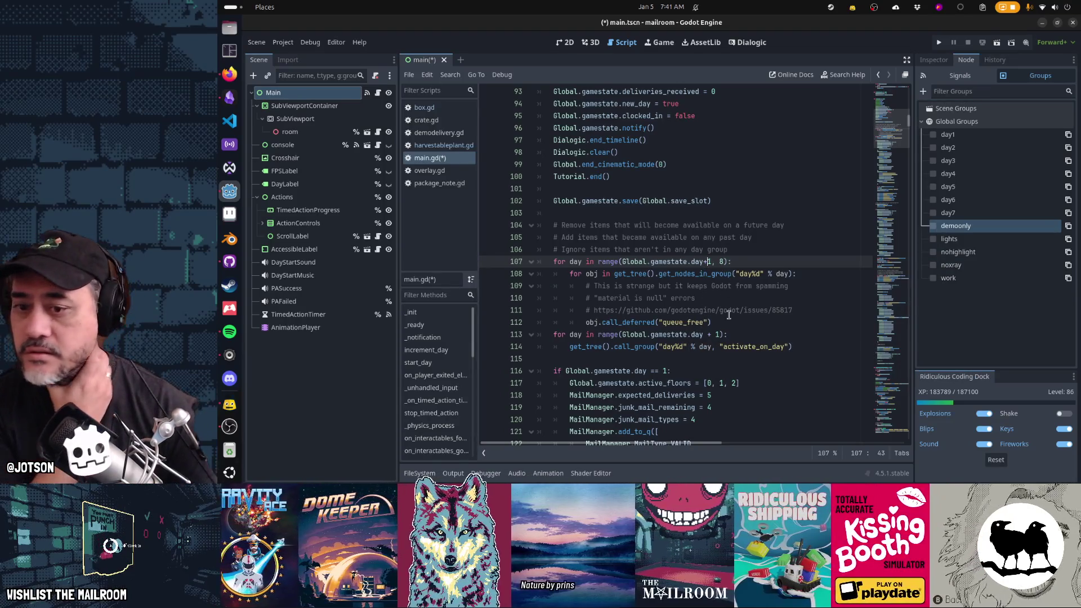
click(815, 348)
key(Return)
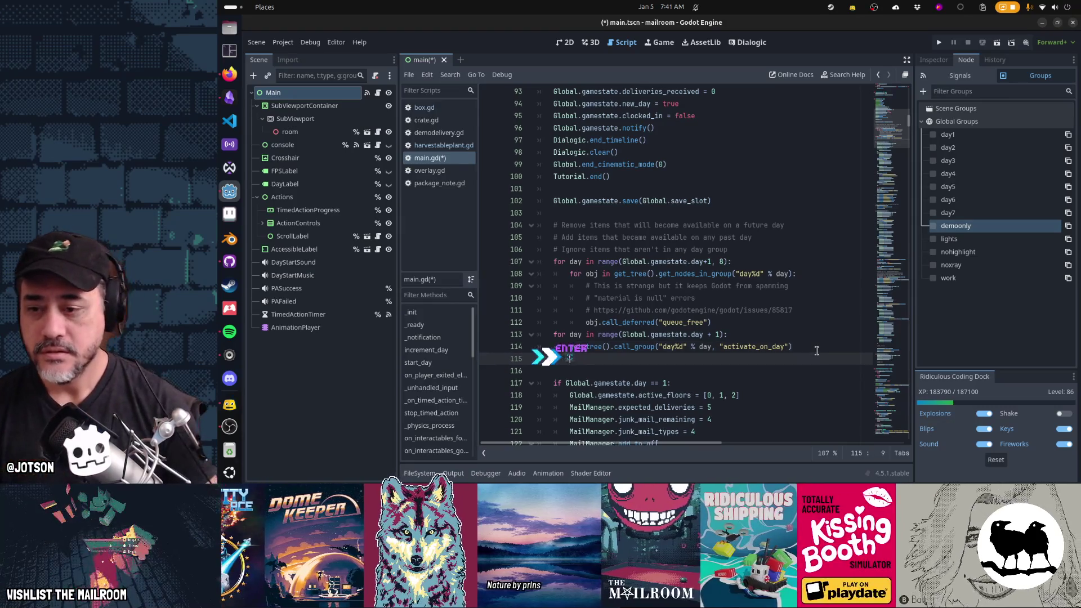
key(BackSpace)
text(if not Global.)
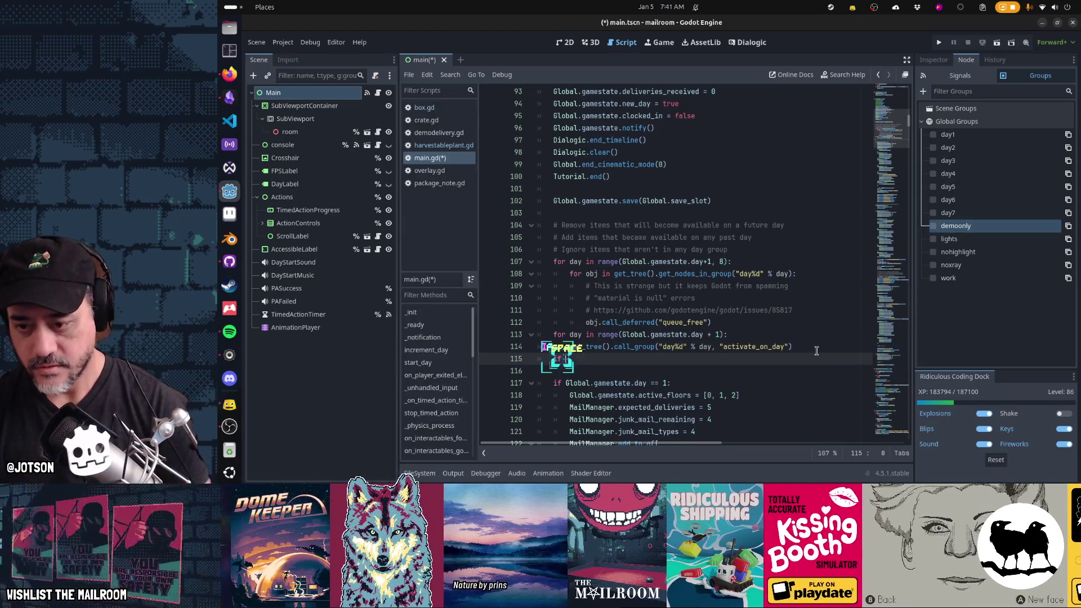
text(is_demo)
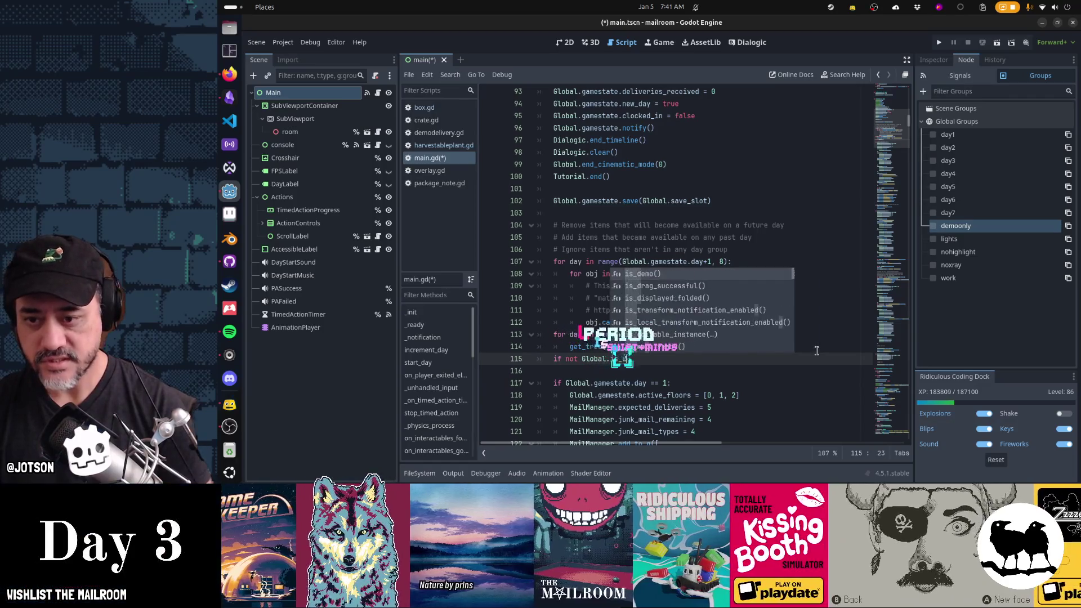
key(Tab)
text(:)
key(Return)
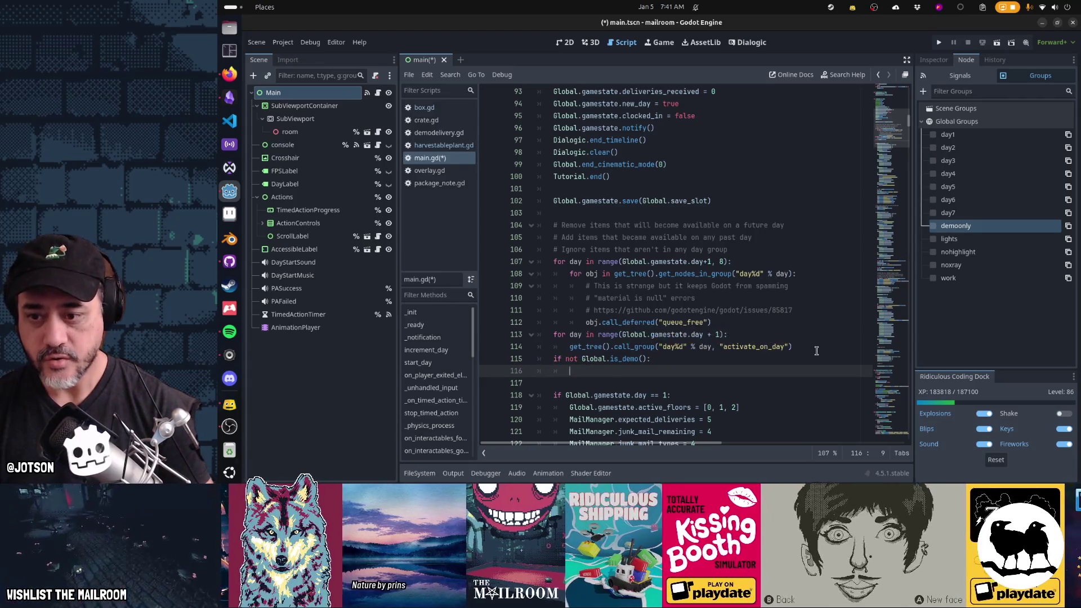
Step: Write get_tree().call_group("demoonly", "queue_free") as the if body on line 116 and save main.gd
text(get_tree().call_grou)
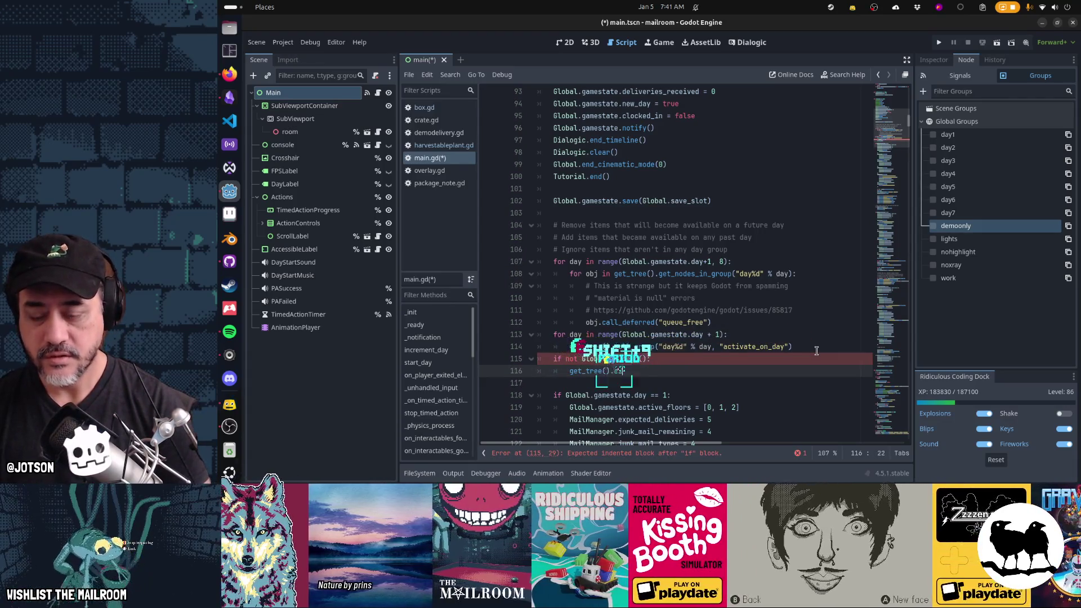
text("demoonly");)
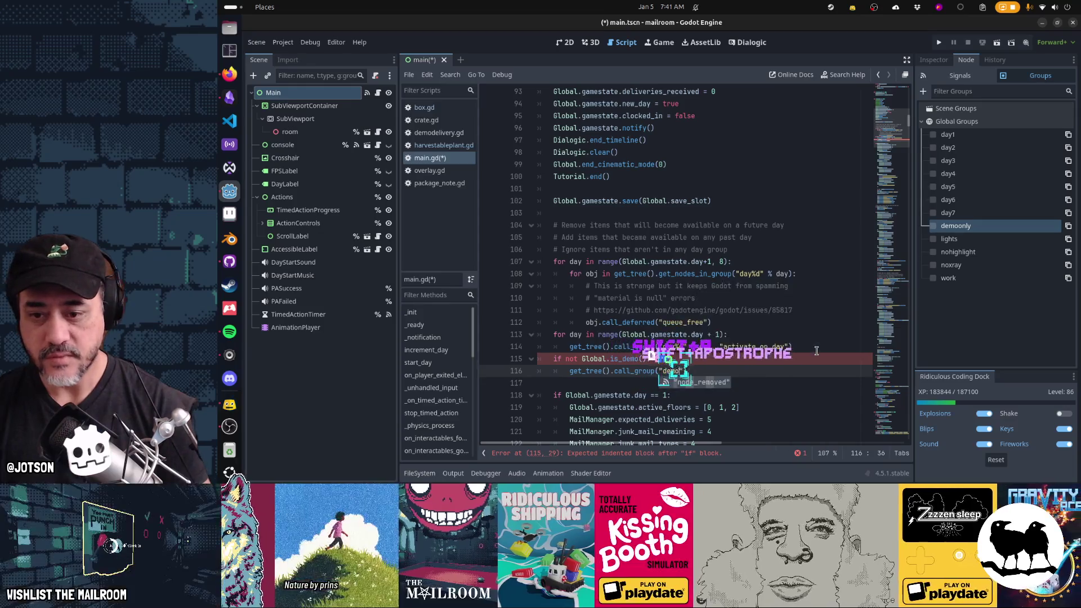
key(BackSpace)
key(BackSpace)
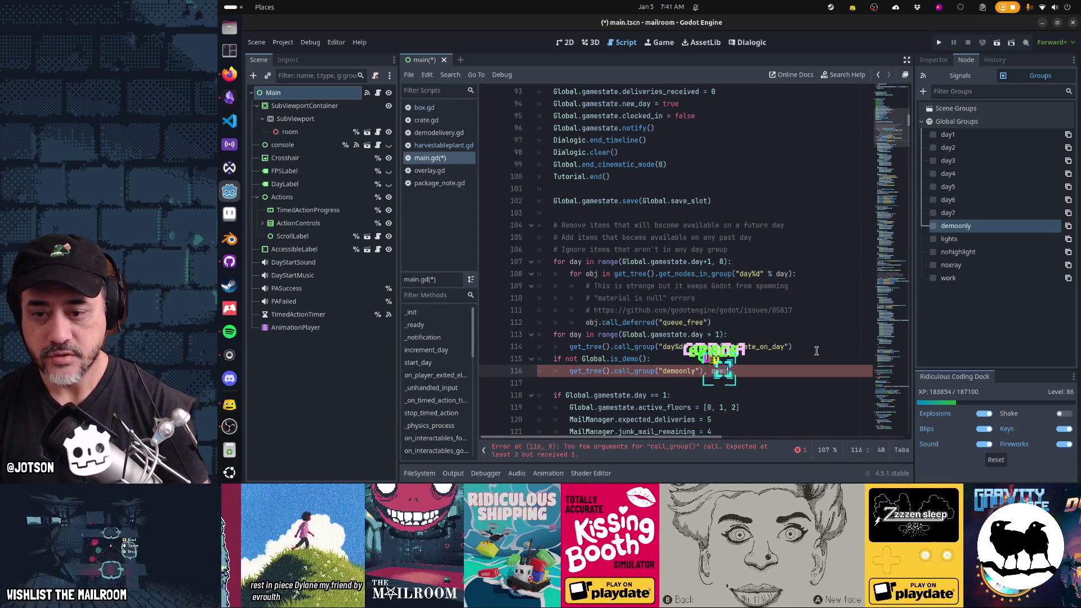
text(, queue_fre)
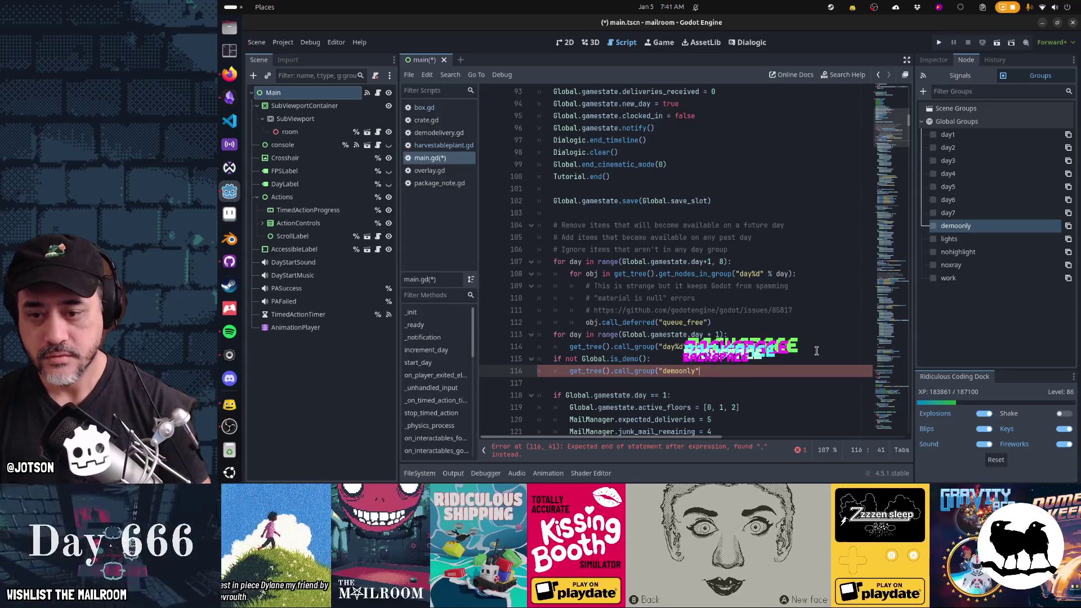
text(e))
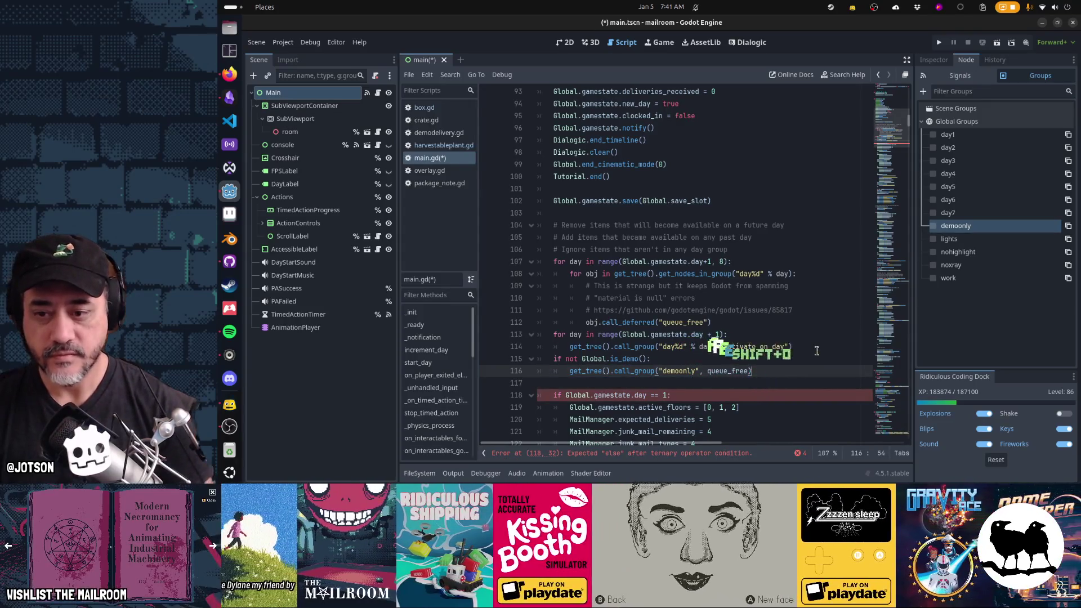
key(Home)
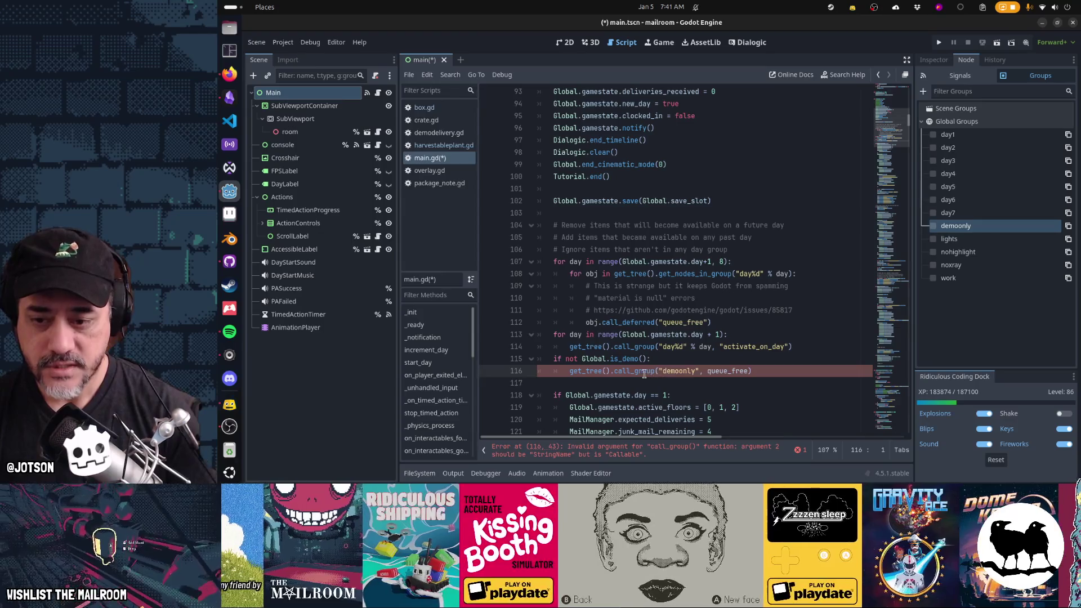
mouse_move(643, 374)
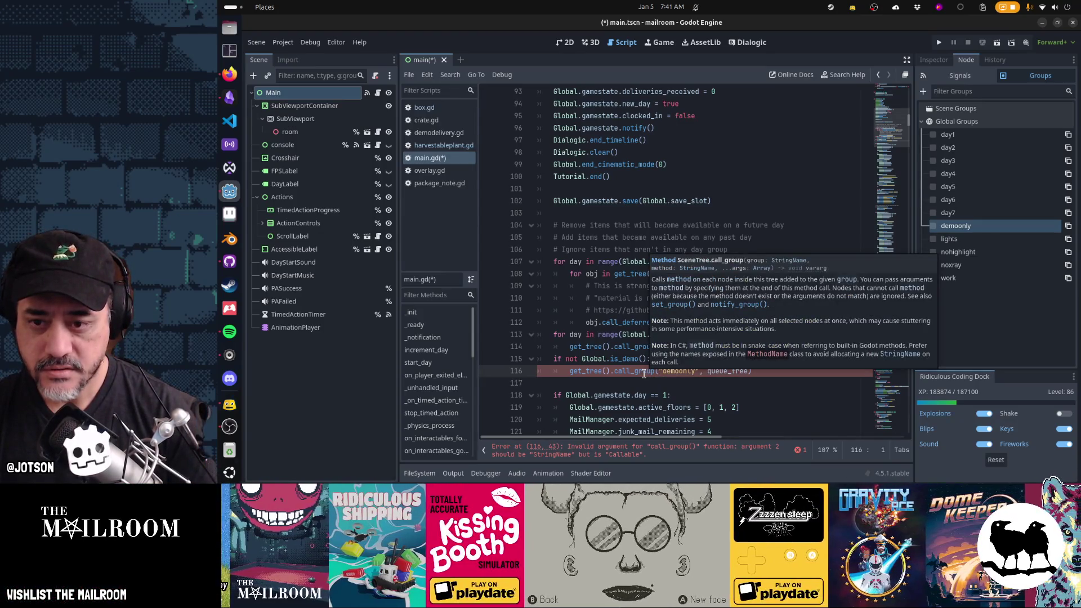
double_click(728, 371)
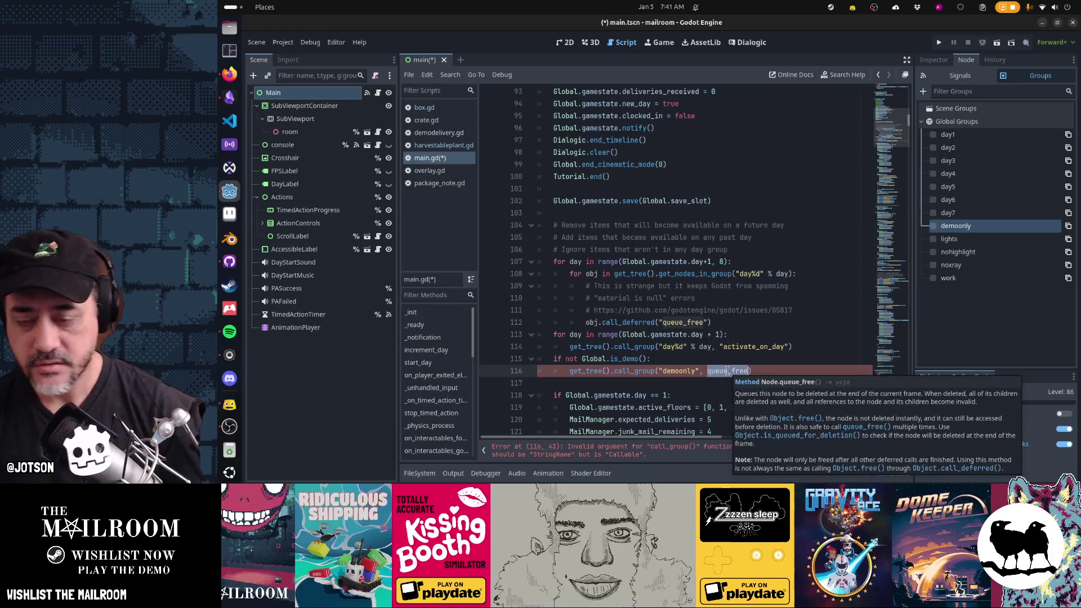
text(")
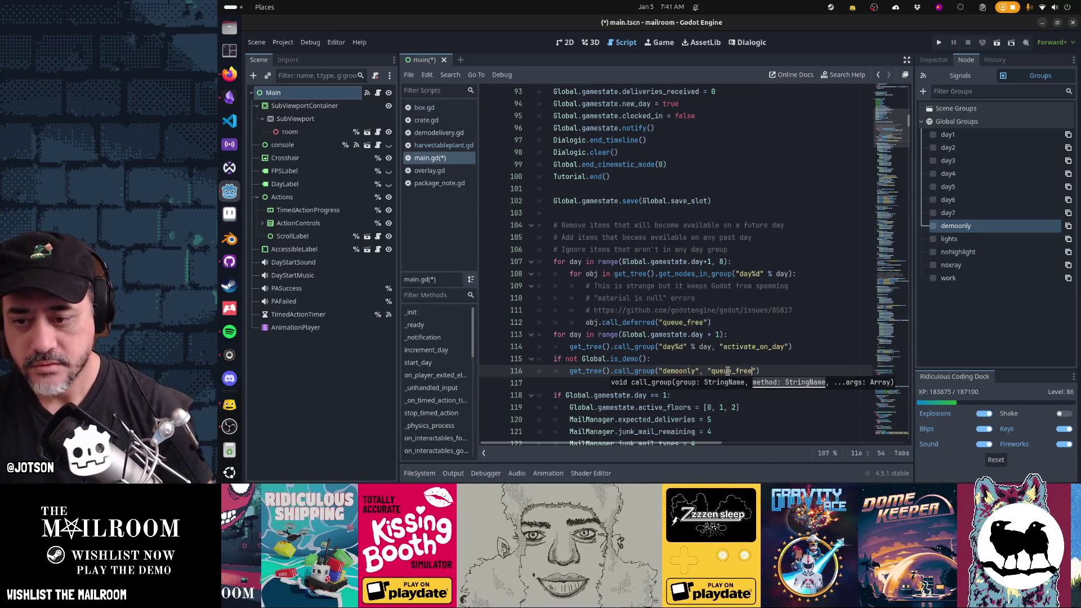
key(Home)
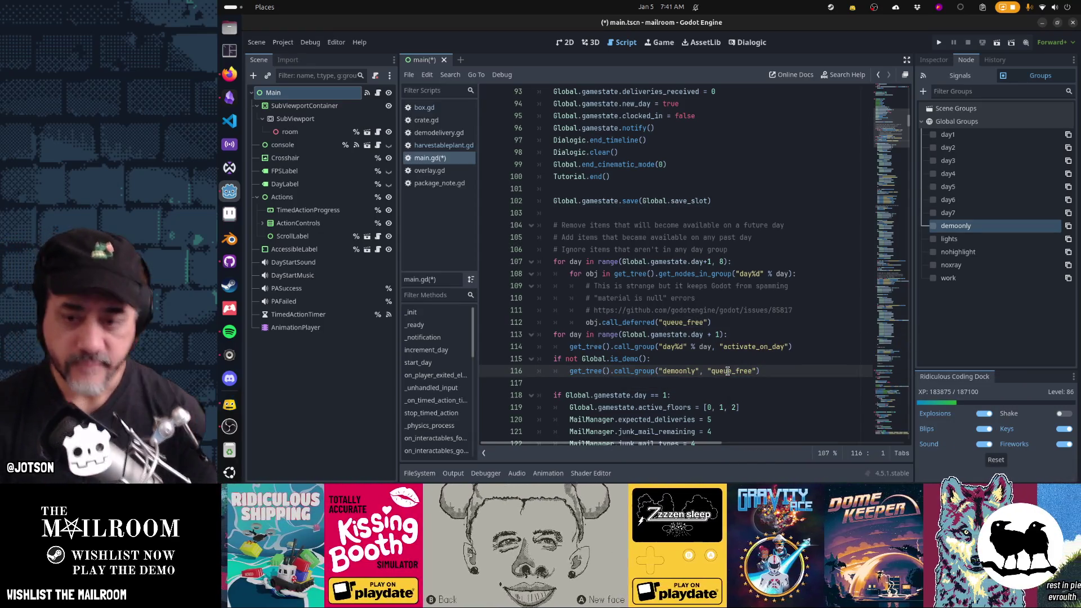
double_click(728, 371)
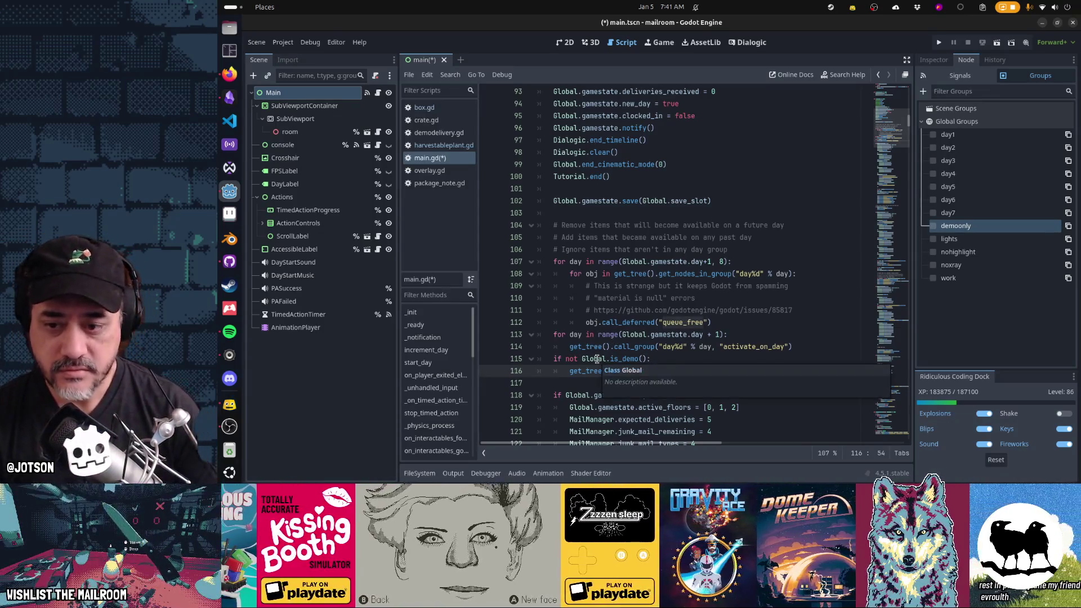
click(688, 372)
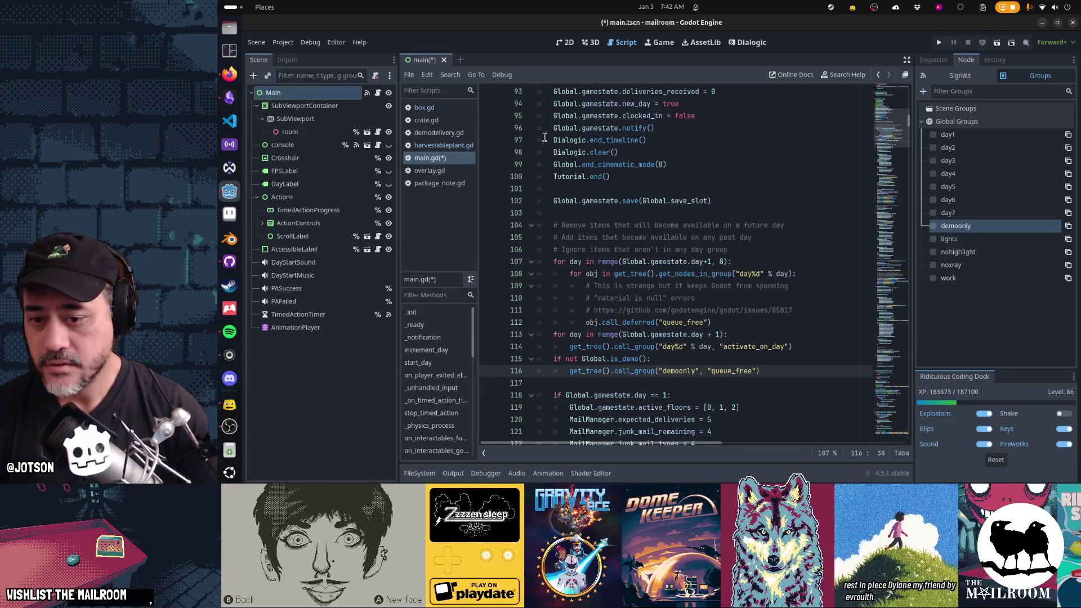
key(ctrl+s)
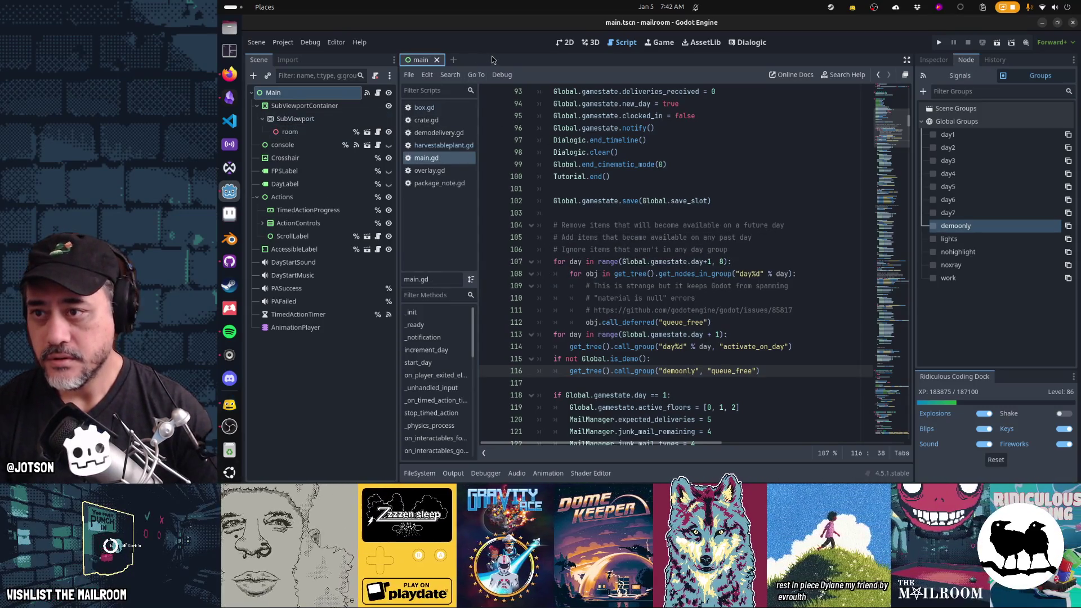
Step: Open mailroom.tscn through quick open and frame the wall shelf with its three bottles in 3D
key(ctrl+shift+o)
text(mailroom)
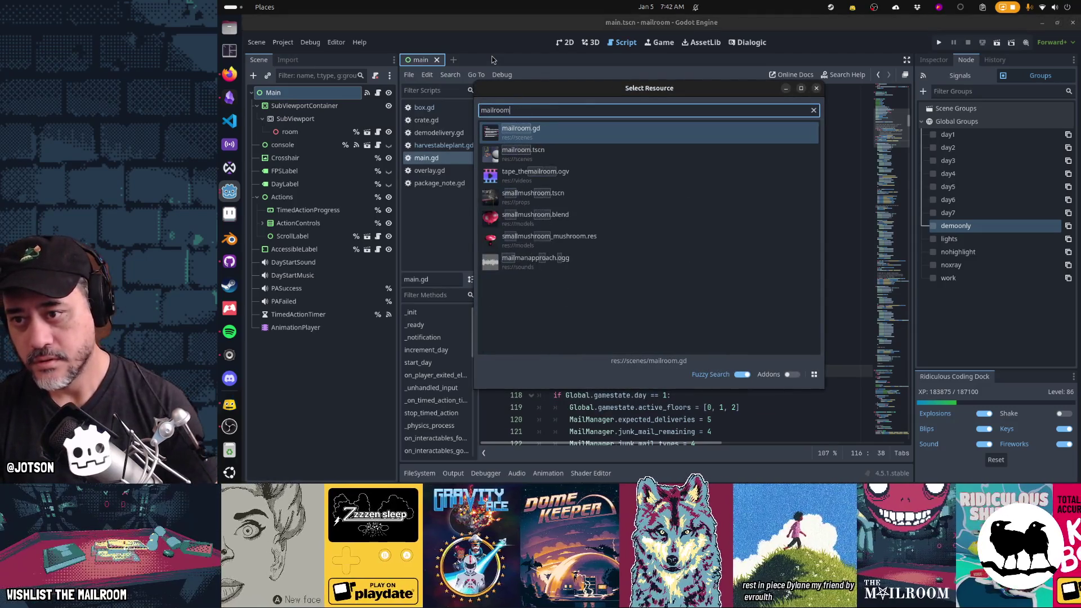
key(Return)
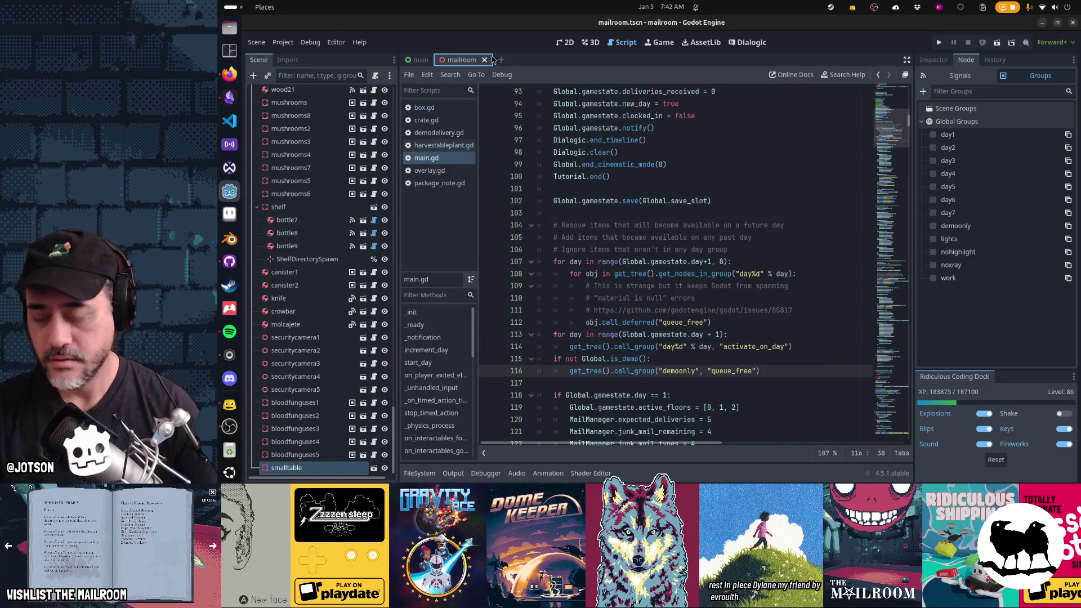
key(ctrl+F2)
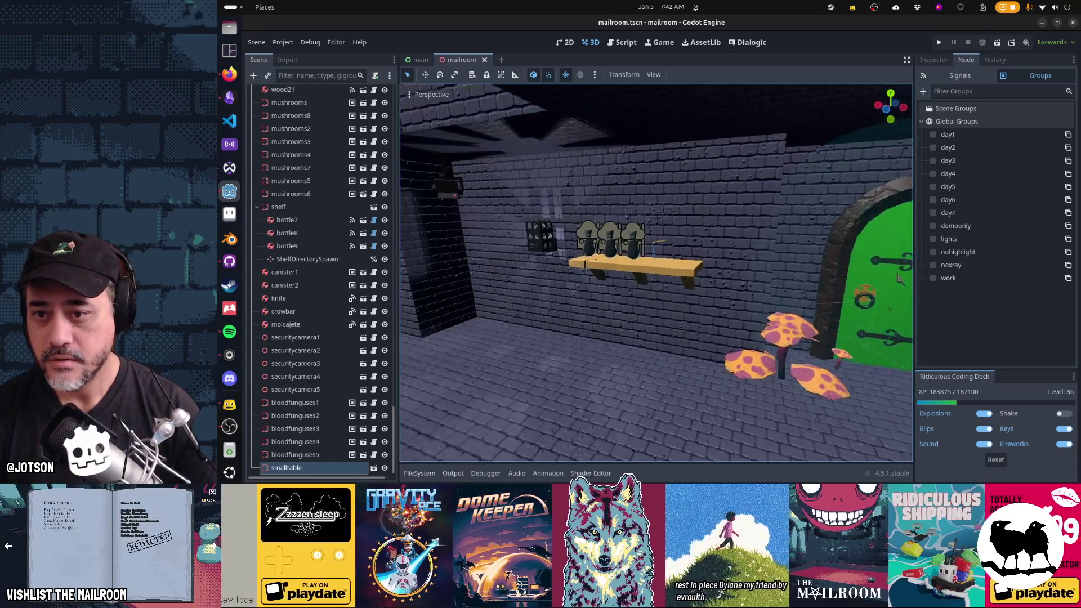
key(w)
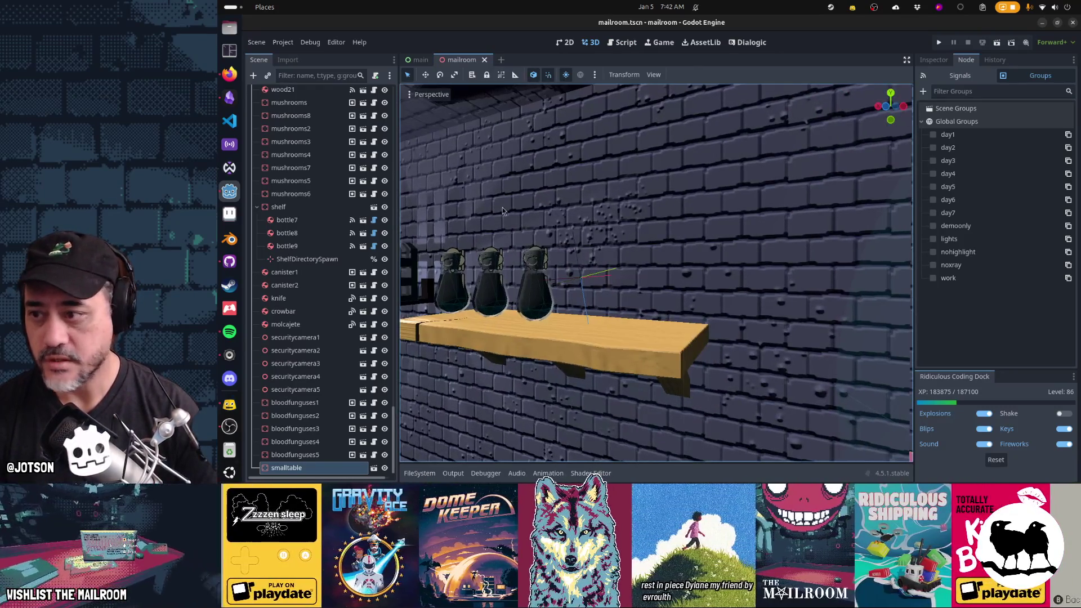
scroll(291, 131, up, 15)
click(280, 92)
Step: Instance molcajete.tscn as a child of the Mailroom root
click(267, 75)
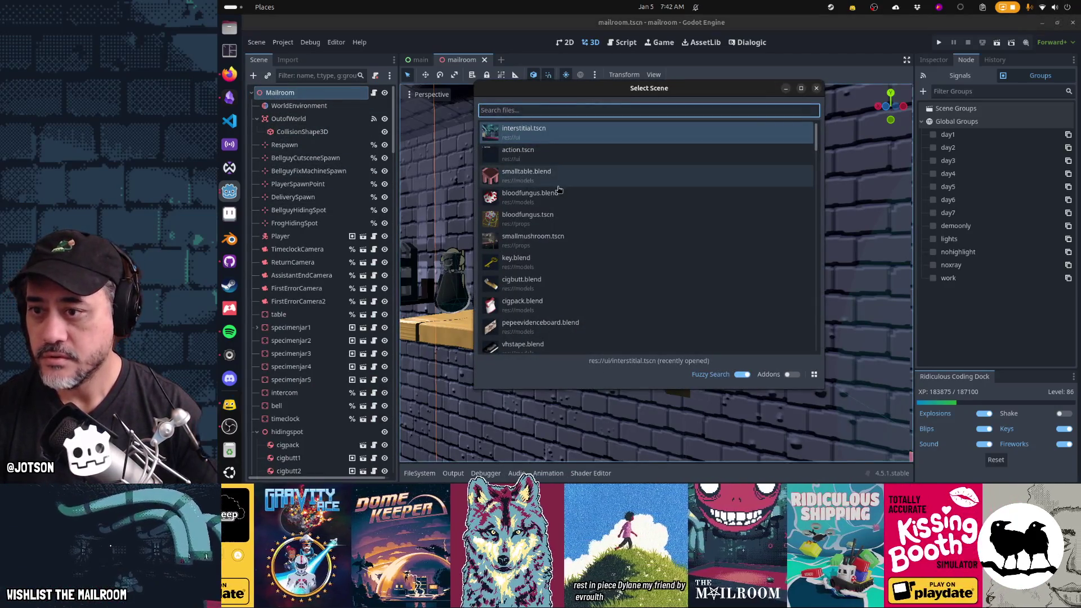
text(mortar)
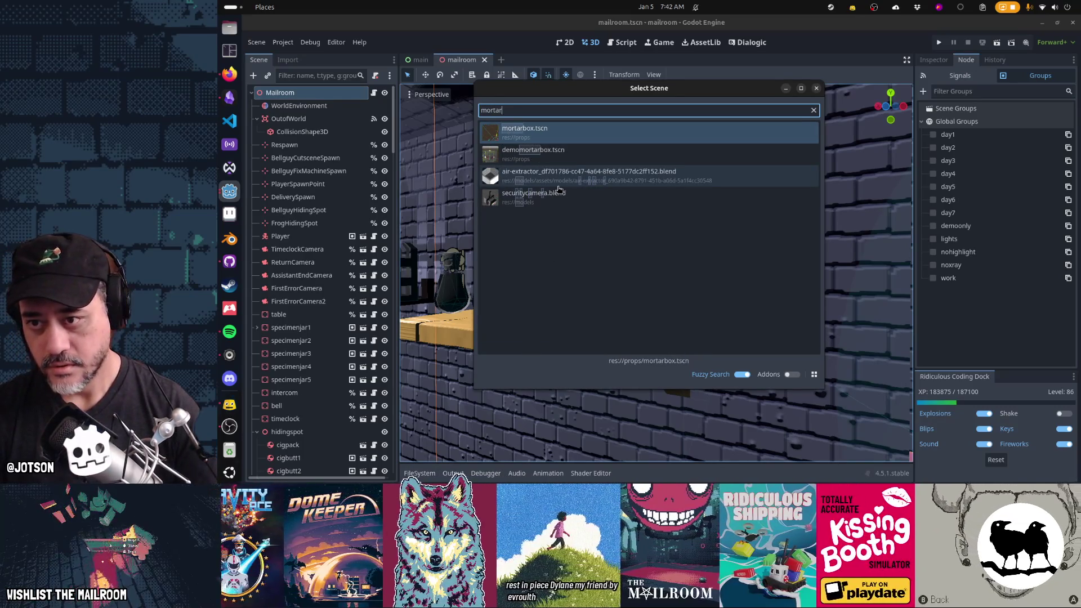
key(ctrl+a)
text(molca)
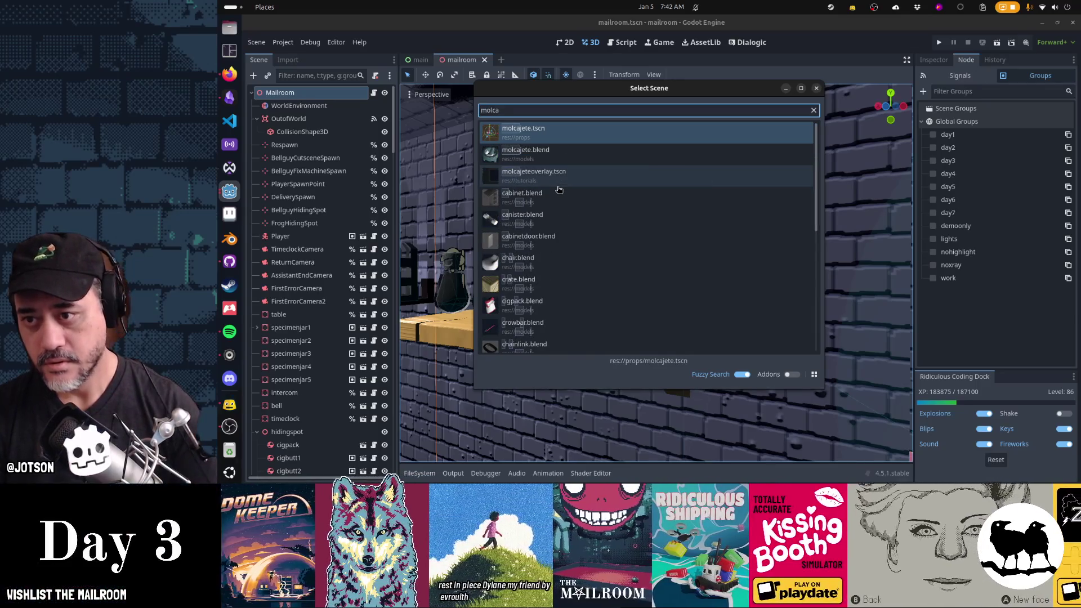
key(Return)
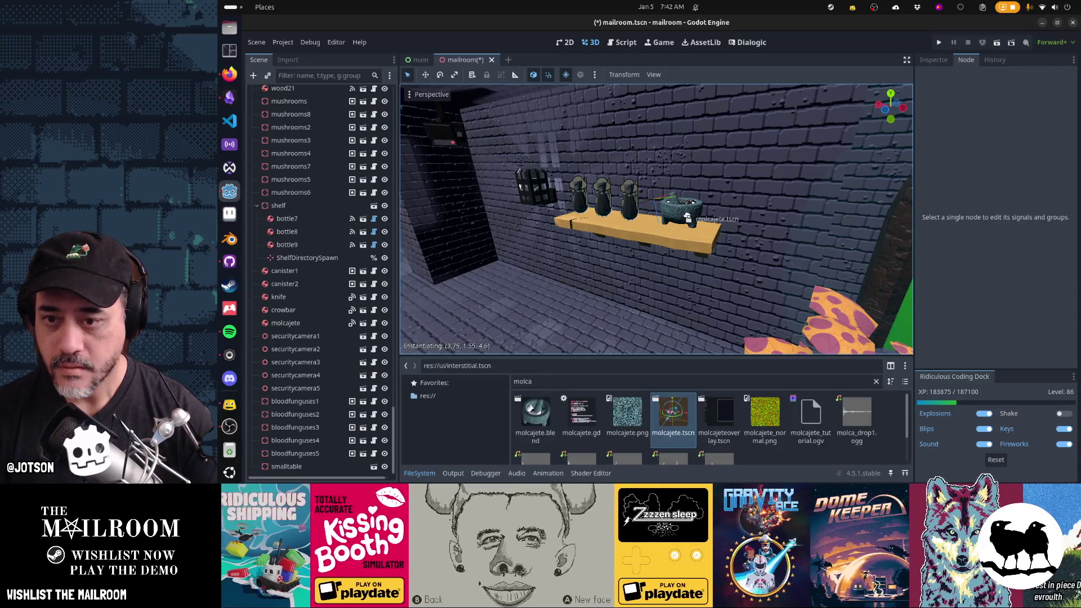
Step: Place the molcajete on the wall shelf beside the bottles and nudge it into position
click(687, 216)
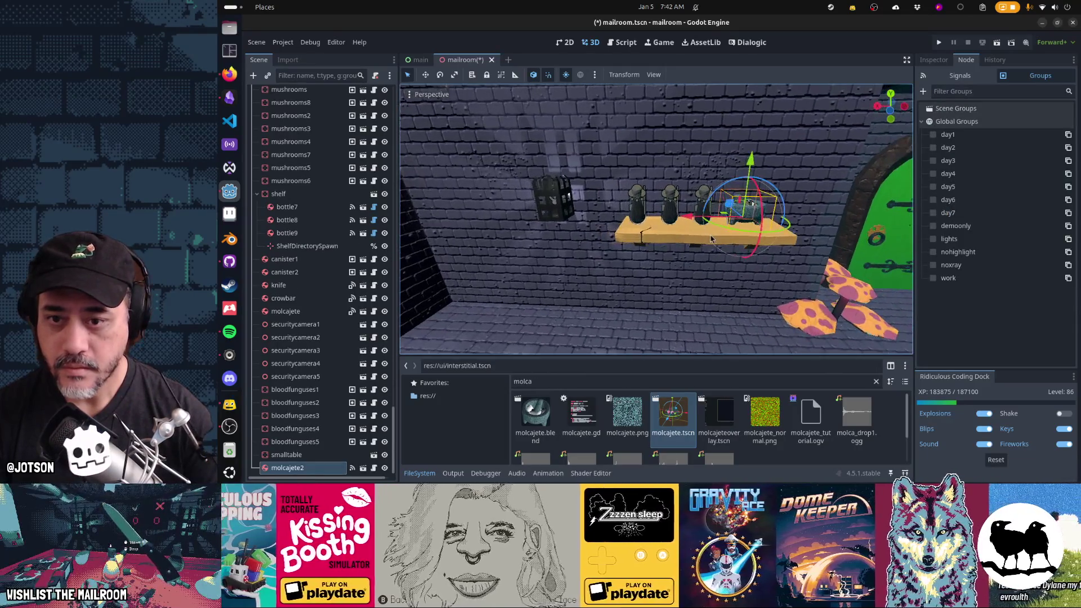
scroll(712, 240, down, 3)
scroll(665, 247, up, 6)
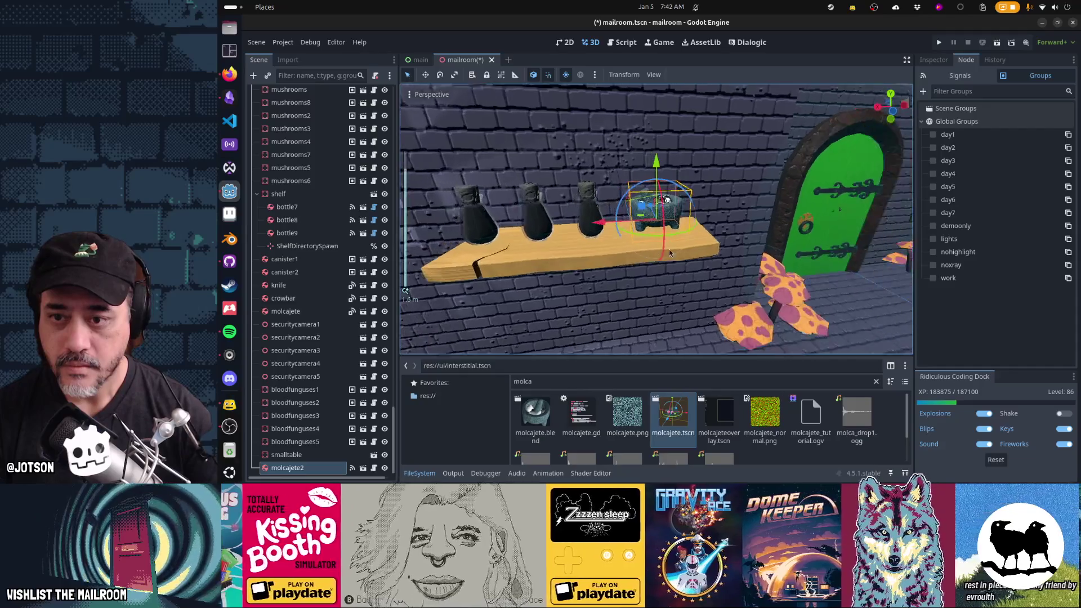
drag(635, 214, 649, 219)
drag(683, 166, 686, 164)
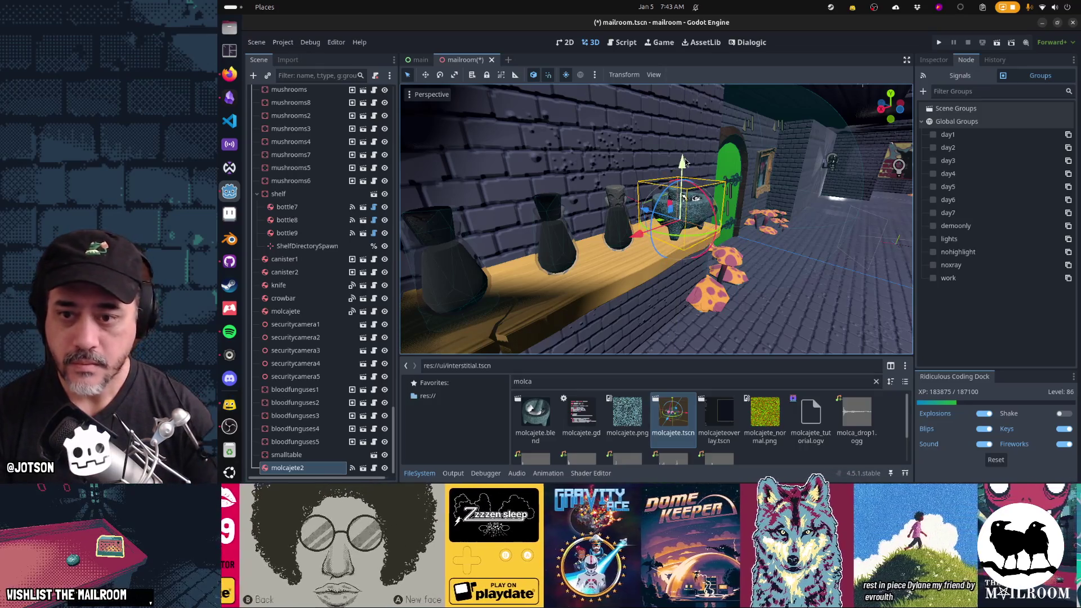
key(f)
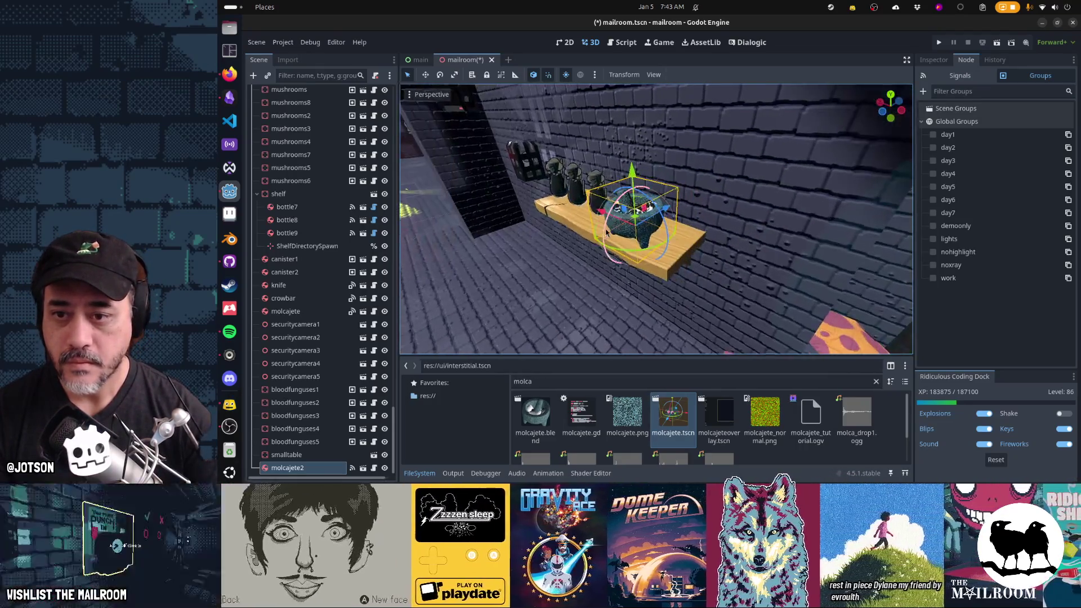
drag(603, 231, 607, 228)
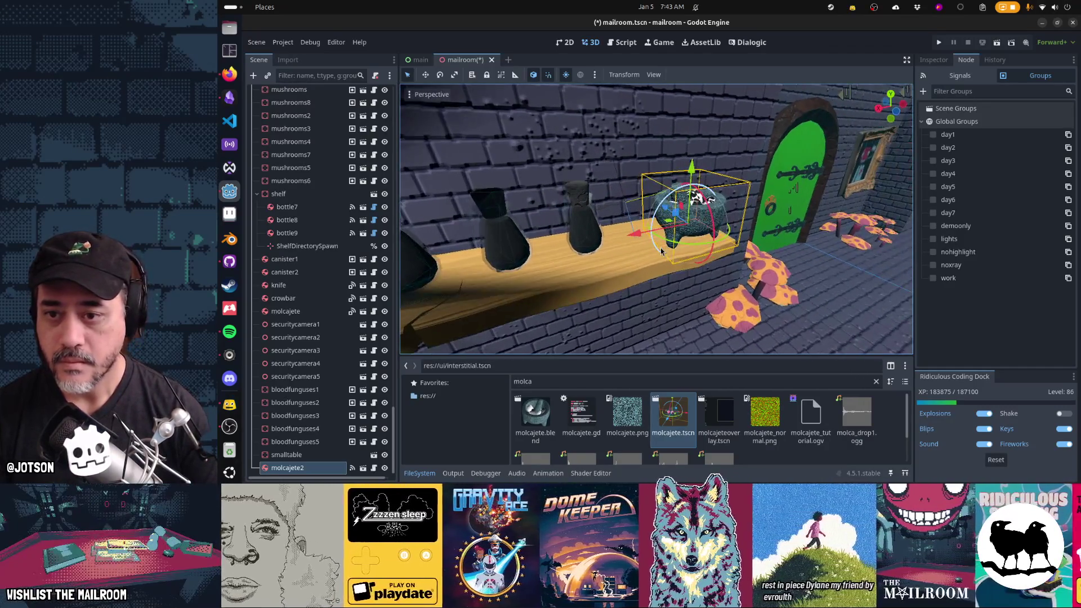
drag(709, 252, 485, 341)
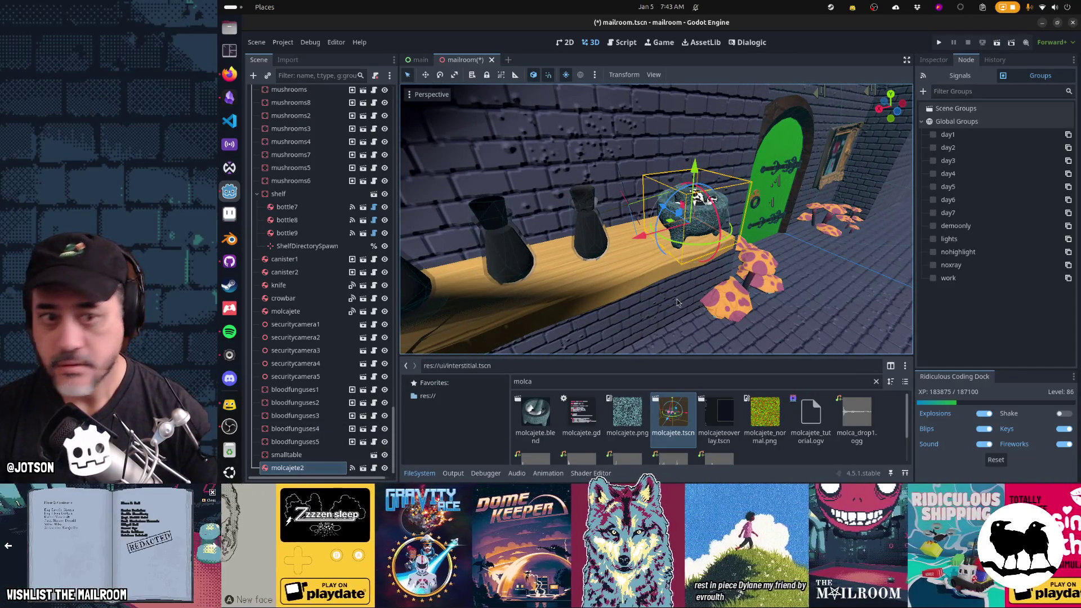
Step: Add the molcajete to the demoonly group and rename it demomolcajete
click(933, 225)
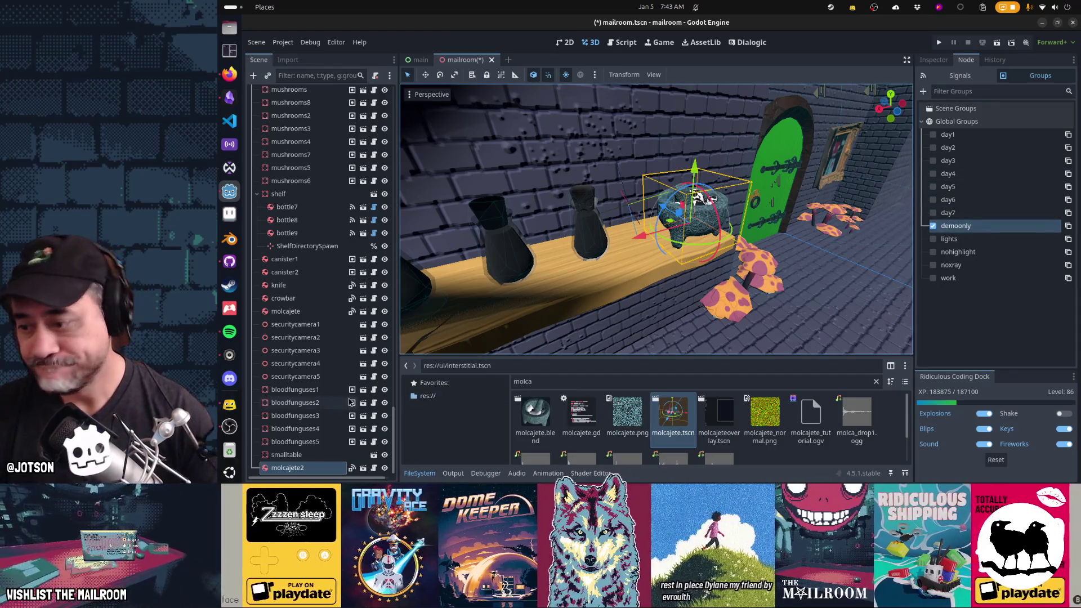
click(309, 478)
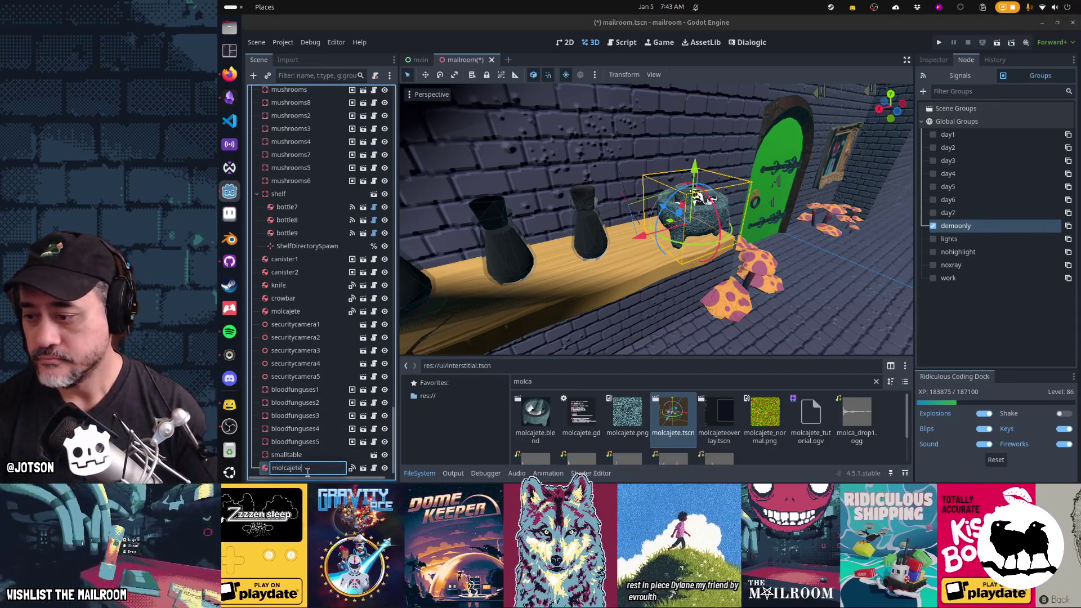
text(demo)
key(Return)
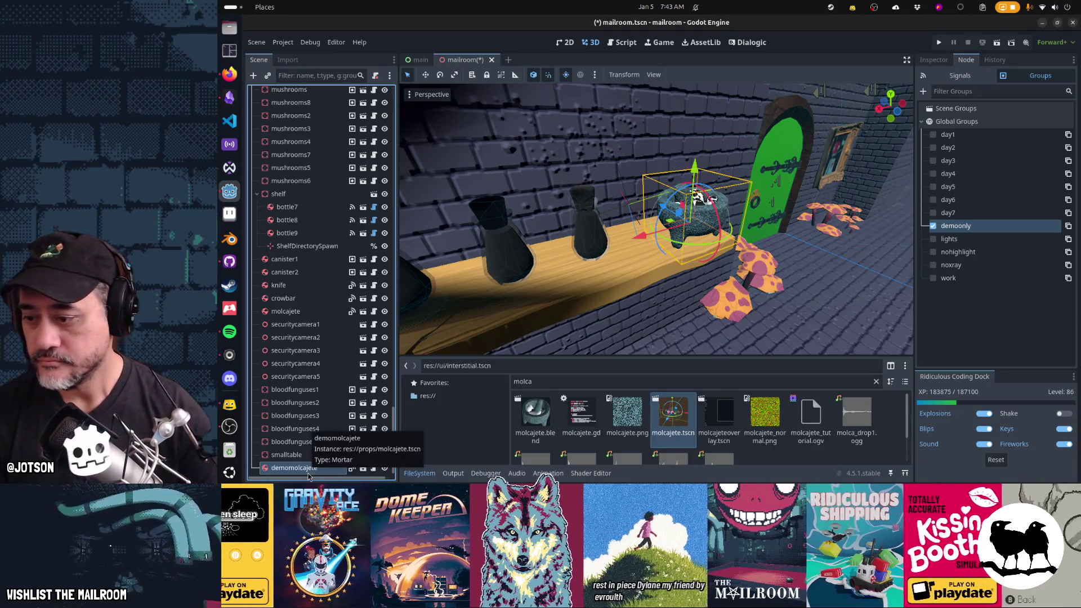
Step: Check the mortar's placement from another angle, save mailroom.tscn, and launch the game
mouse_move(304, 468)
mouse_down()
mouse_move(319, 273)
mouse_move(316, 463)
mouse_up()
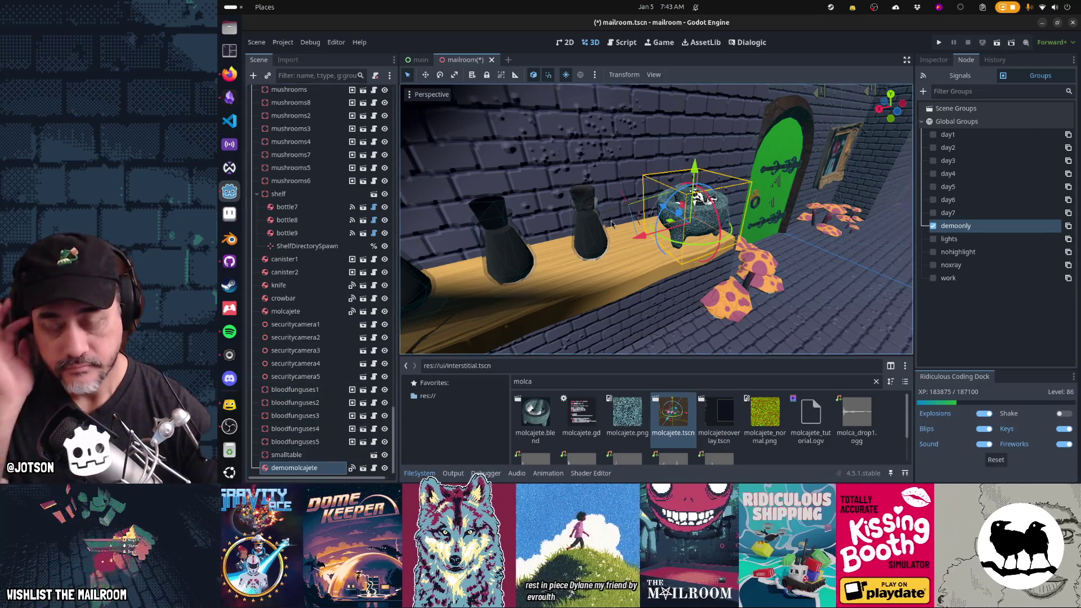
scroll(570, 241, up, 2)
scroll(570, 241, down, 3)
scroll(582, 218, up, 3)
drag(583, 218, 699, 237)
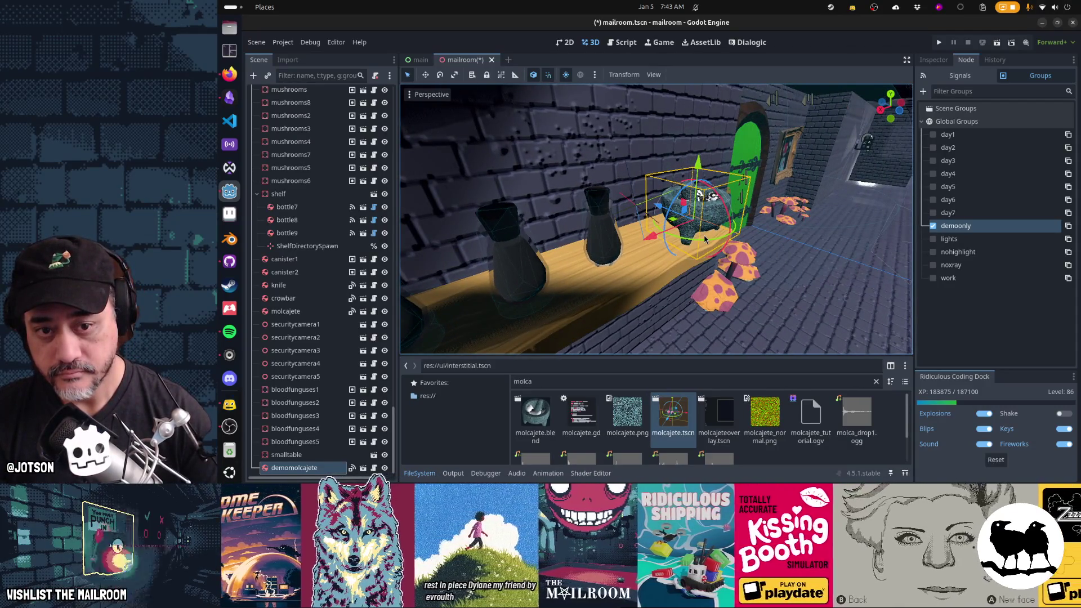
key(ctrl+s)
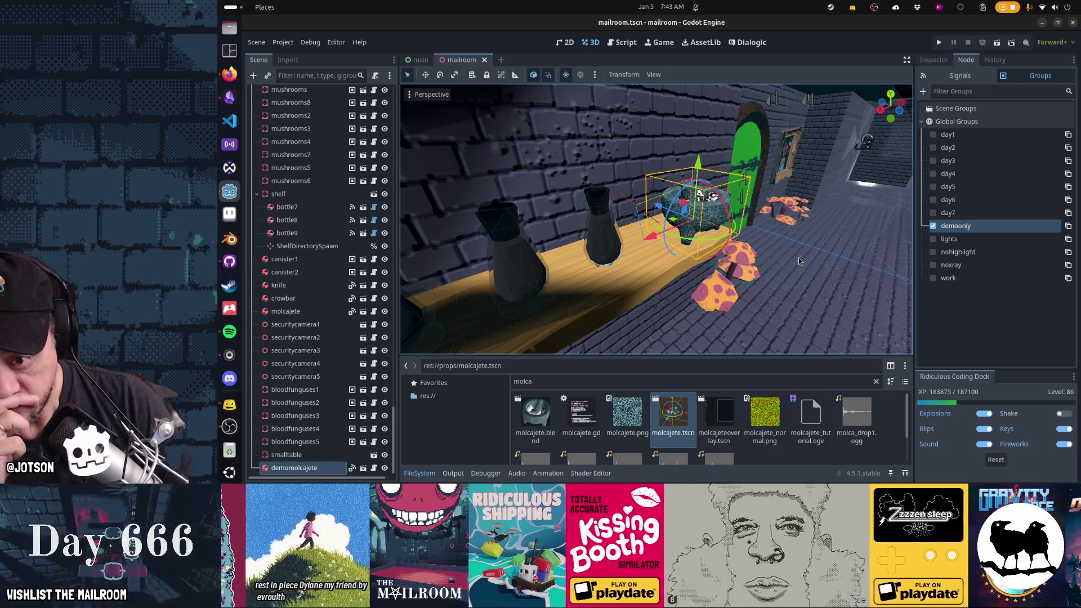
key(F5)
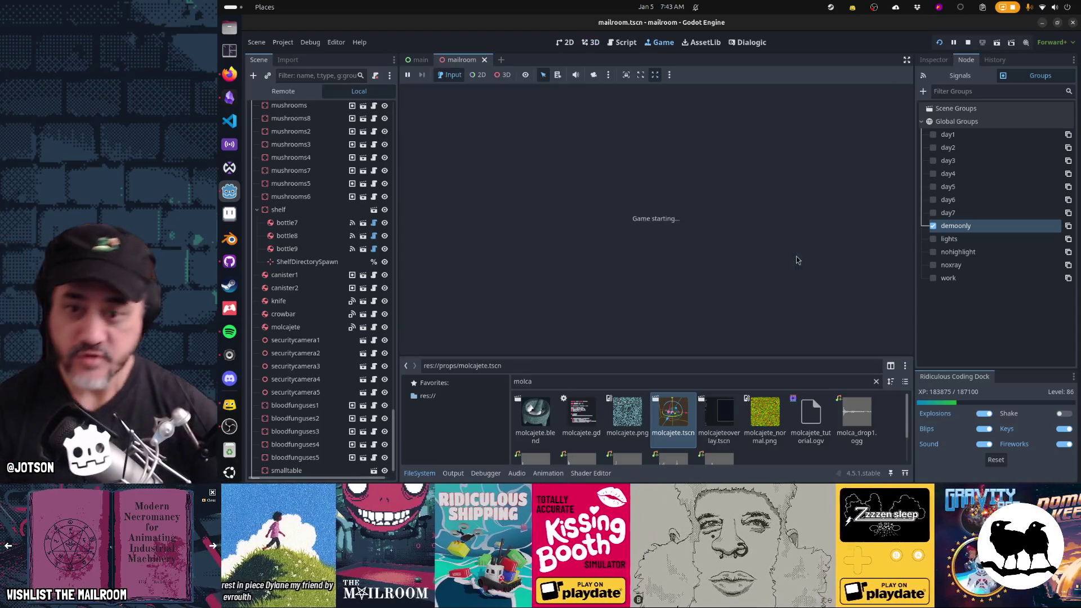
Step: Quit to the menu, play in Demo mode, read the mortar's Grind tutorial, then stop the game
click(416, 475)
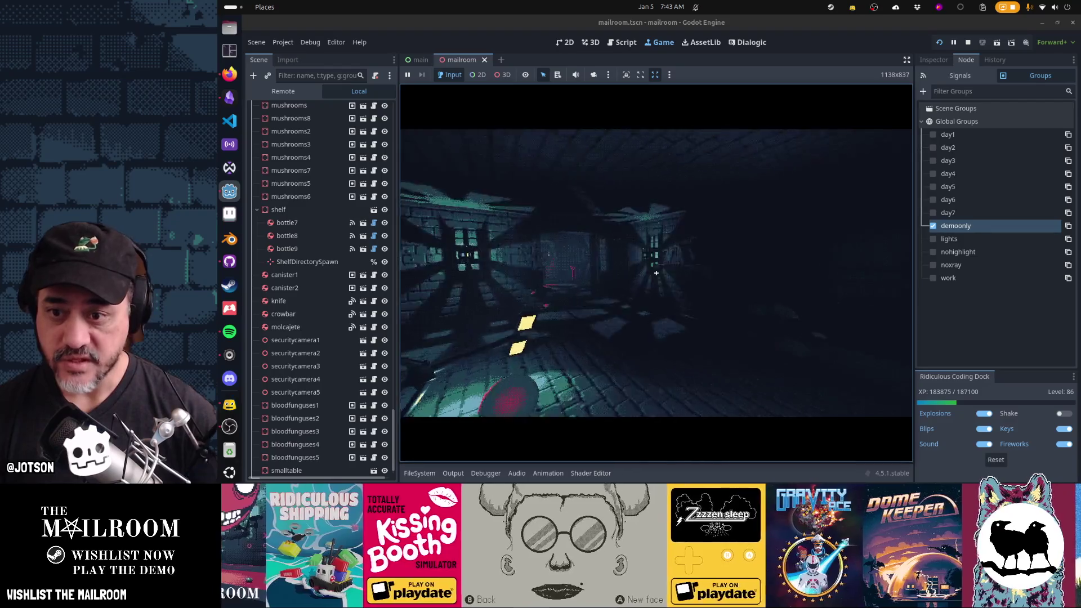
key(Escape)
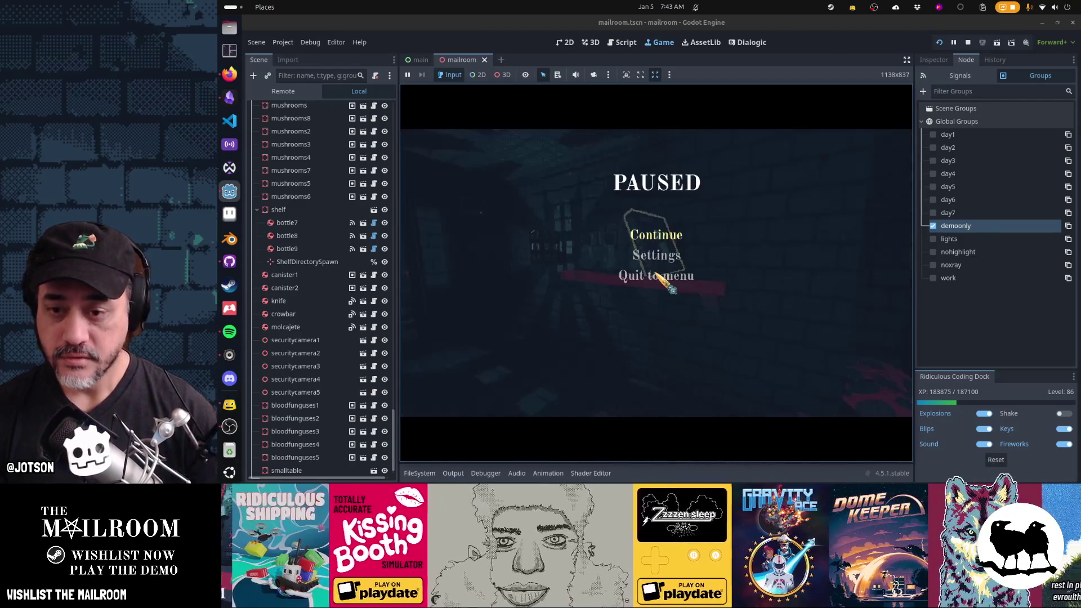
click(656, 275)
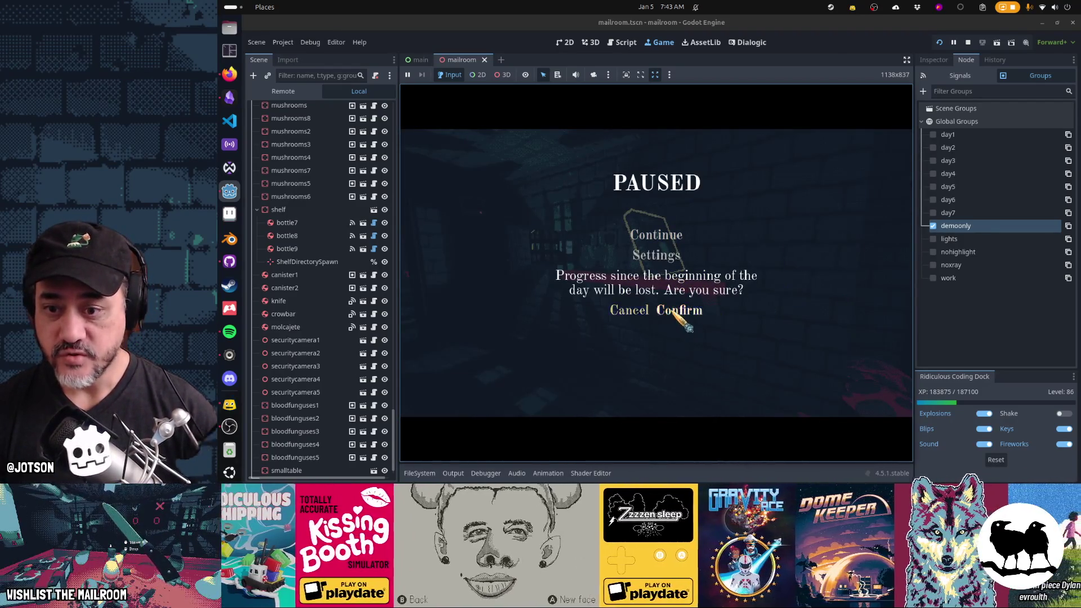
click(674, 312)
click(647, 226)
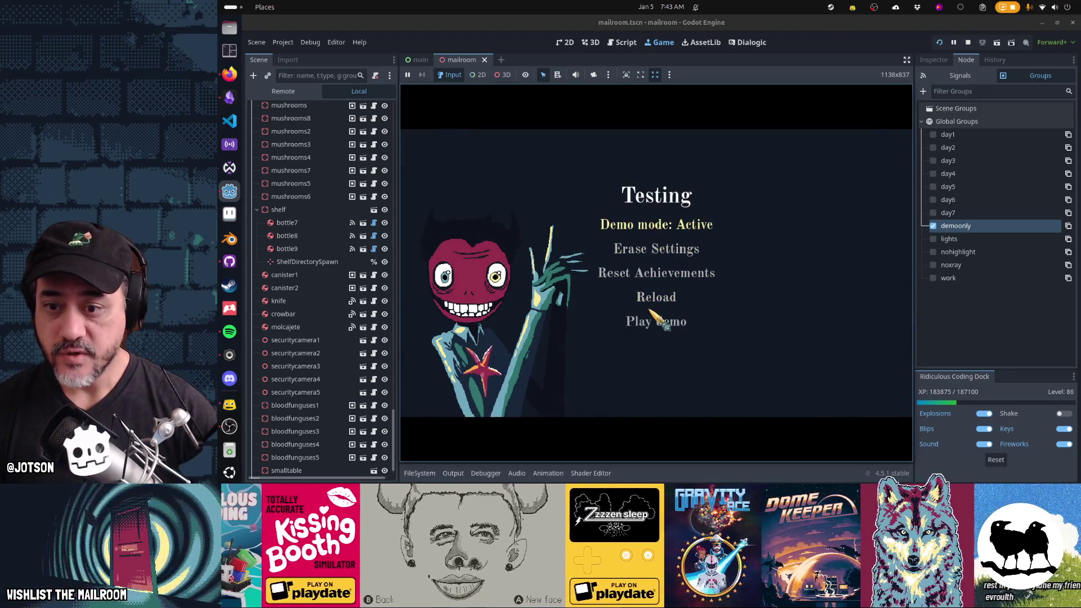
click(654, 318)
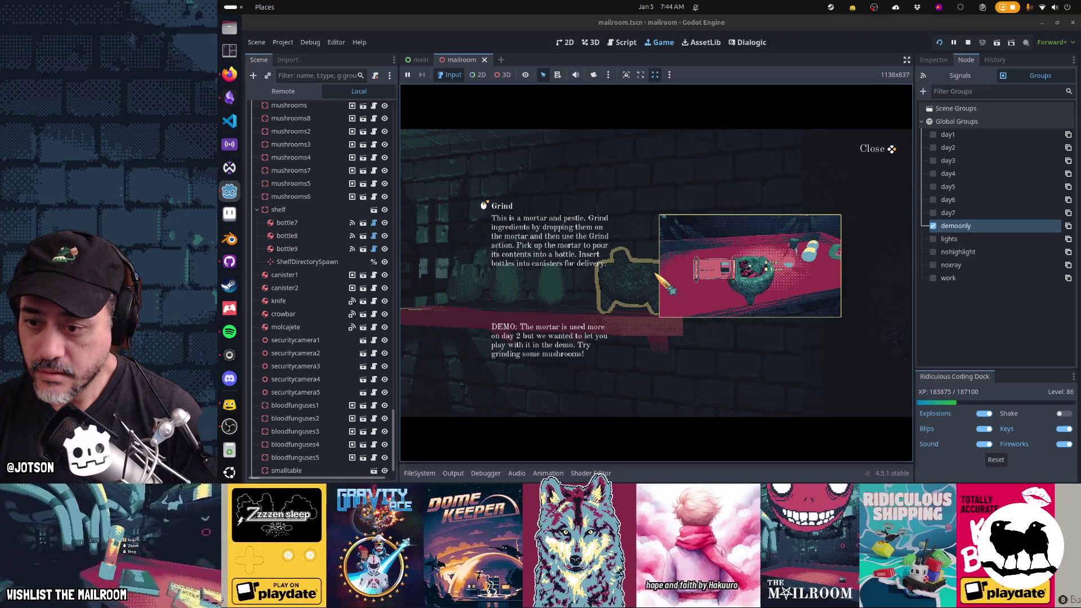
click(656, 275)
key(F8)
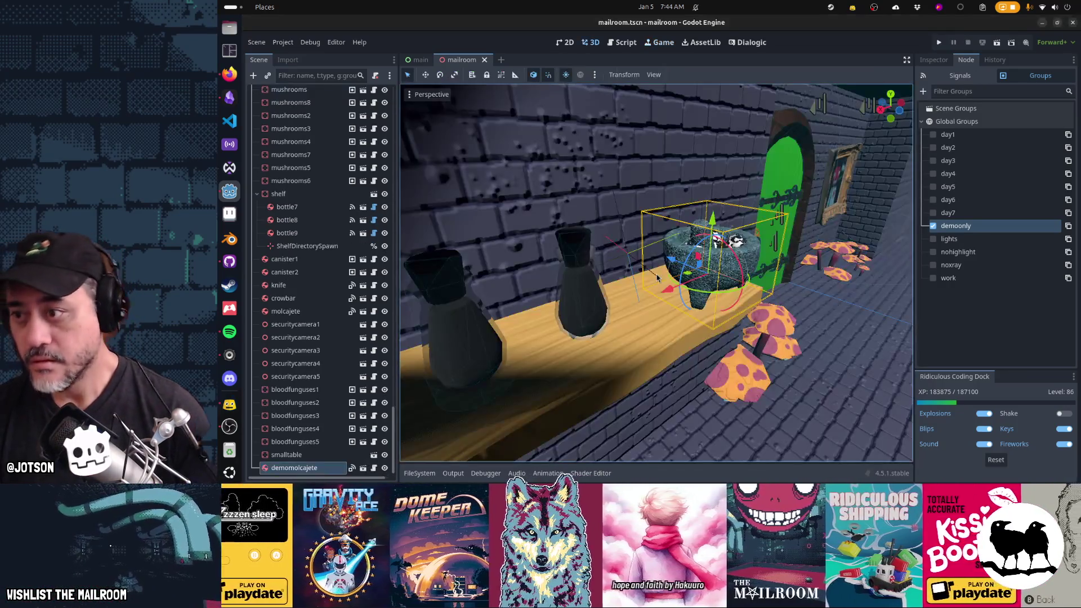
key(super)
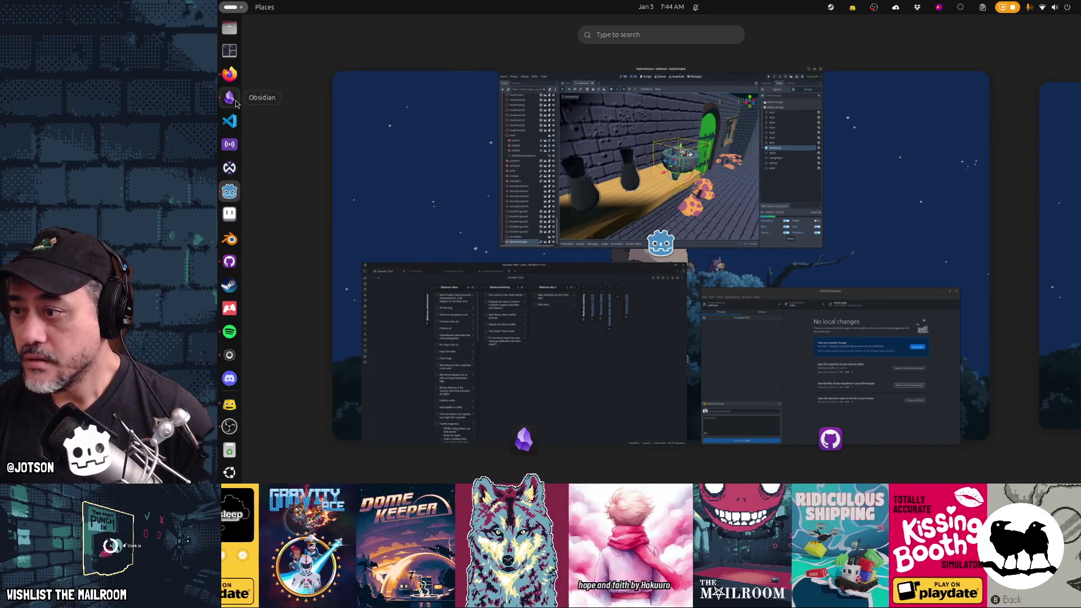
click(811, 76)
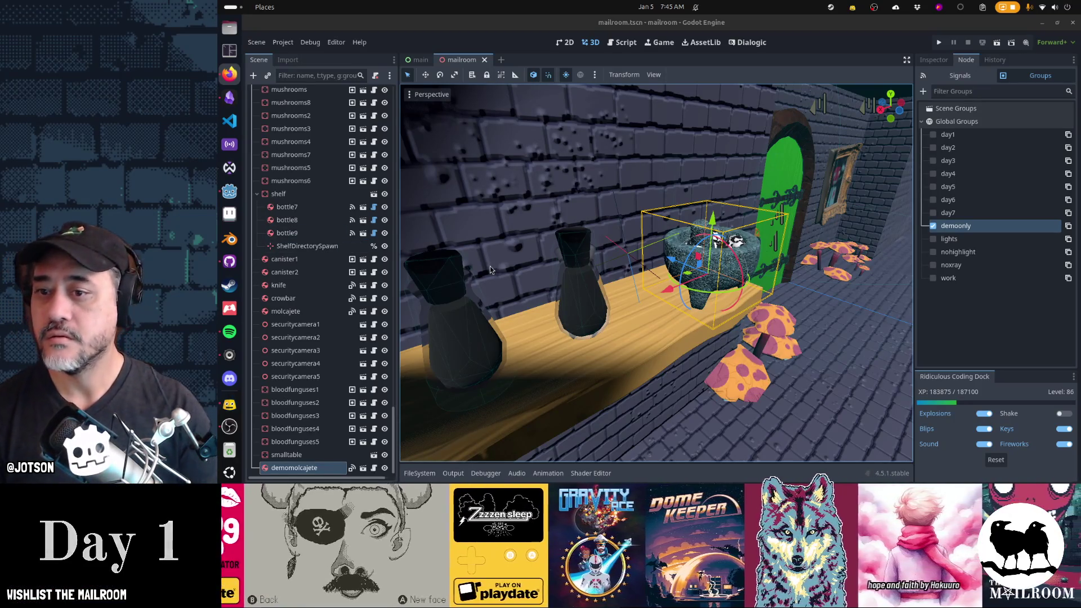
Step: Open a Tilix terminal and change into the mailroom/ folder
key(ctrl+alt+t)
text(cd mailroom/)
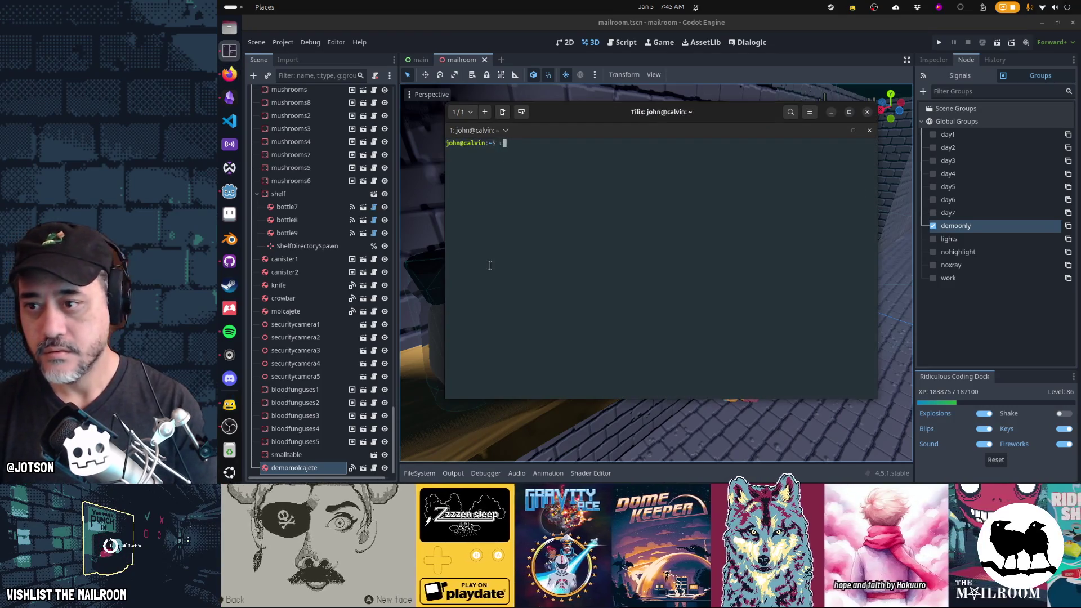
key(Return)
text(support)
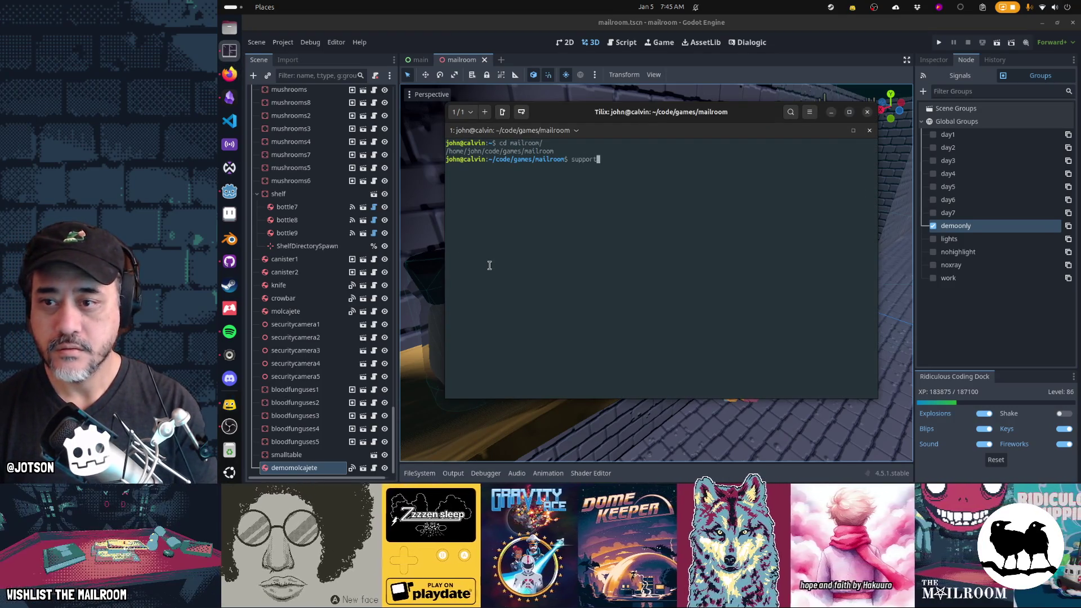
key(Return)
Step: Start support/movefiles to copy the localization keys CSV, then rerun the game in Godot
key(Up)
key(Tab)
key(Tab)
key(Tab)
text(movefiles)
key(Return)
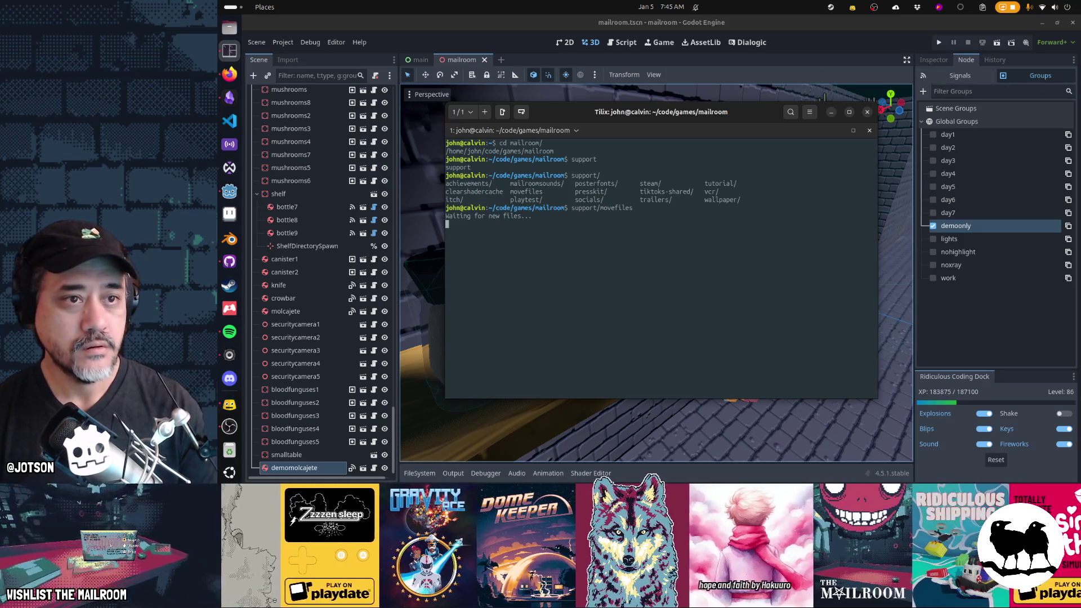
click(229, 74)
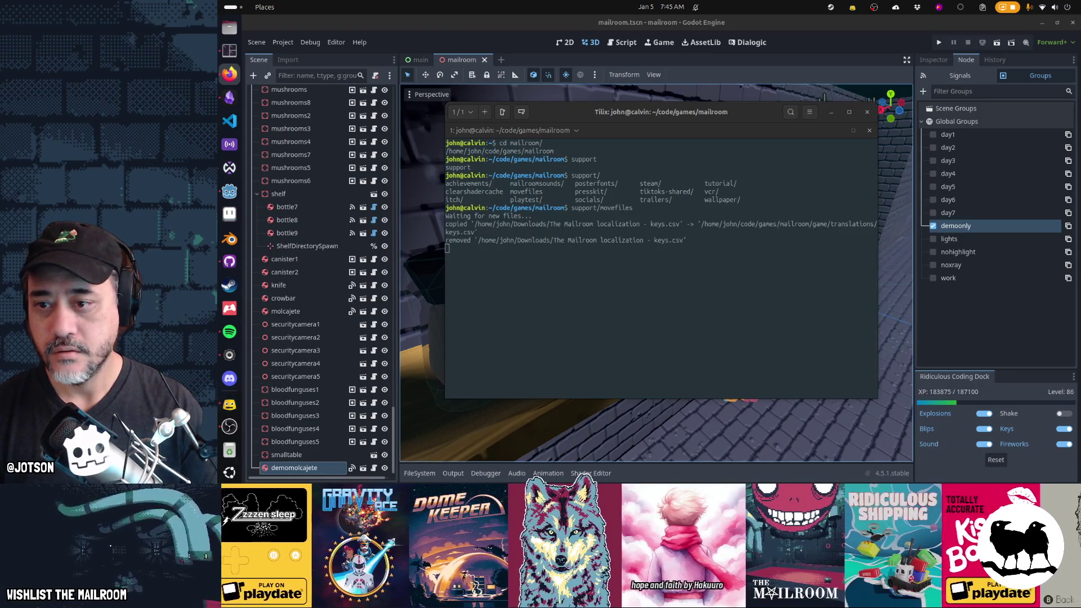
click(823, 78)
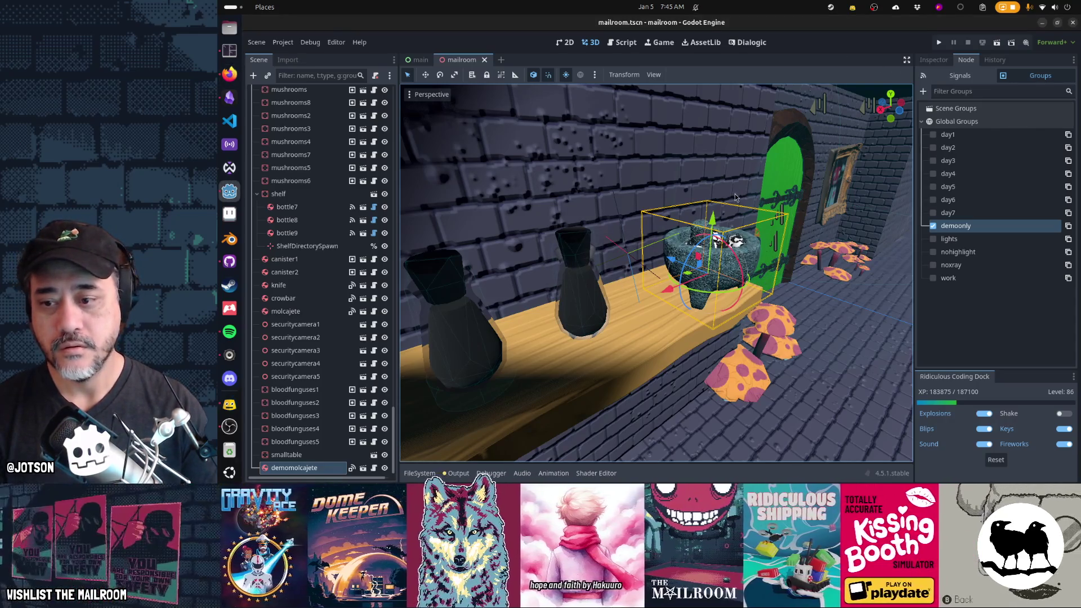
key(F5)
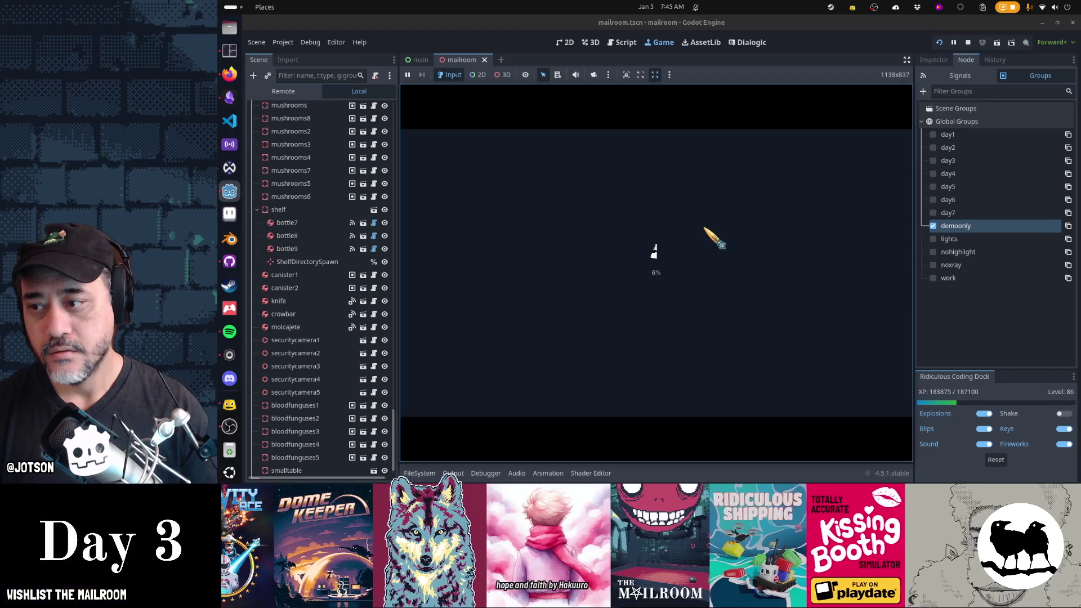
Step: Widen the game view, play in Demo mode, dismiss the Grind tutorial, and carry the mortar to the red table
click(908, 61)
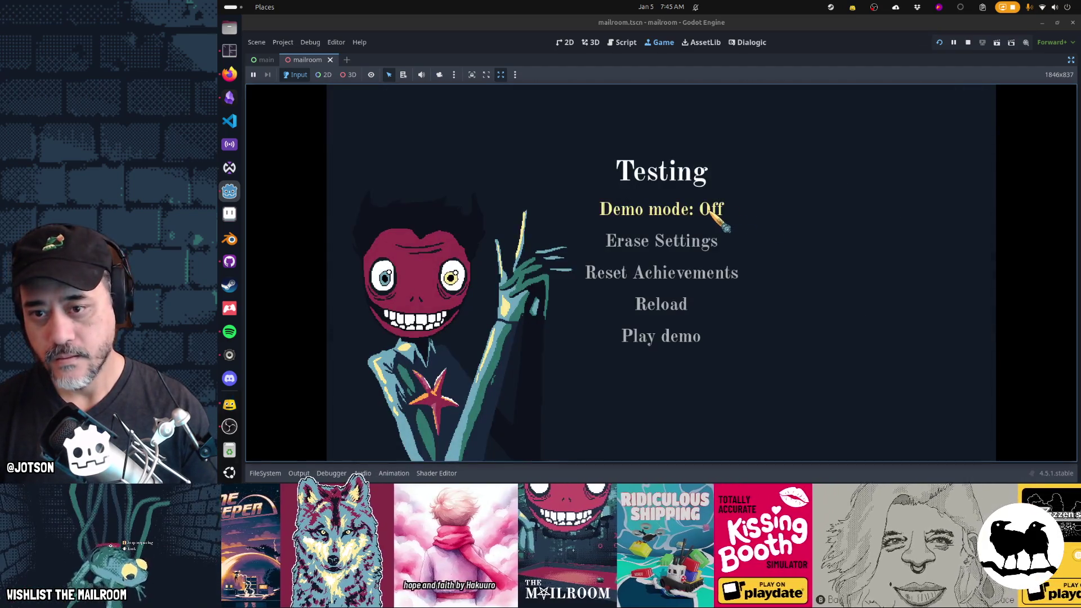
click(712, 214)
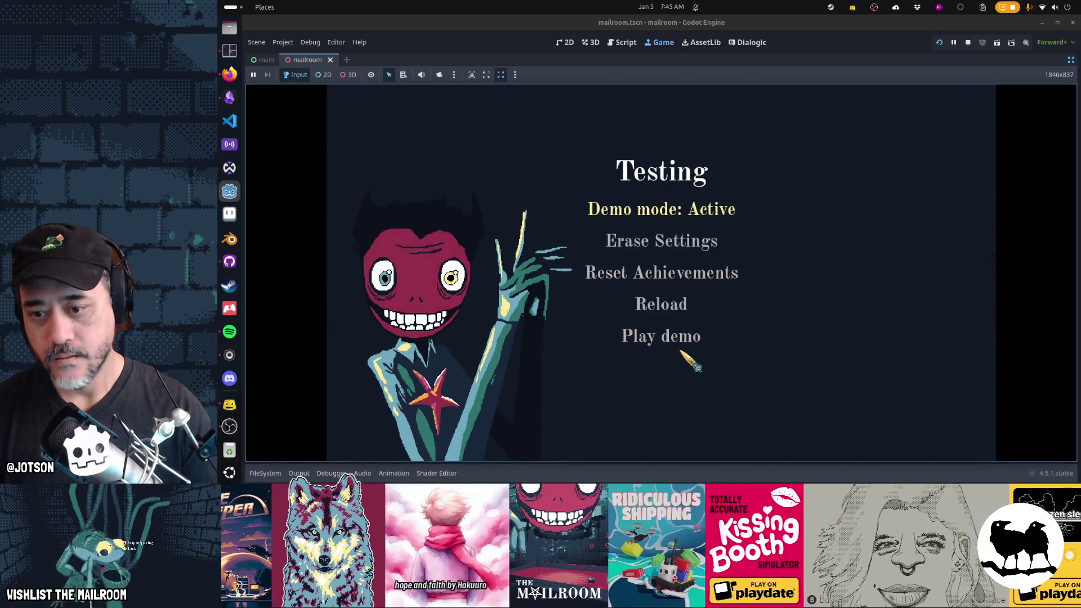
click(681, 343)
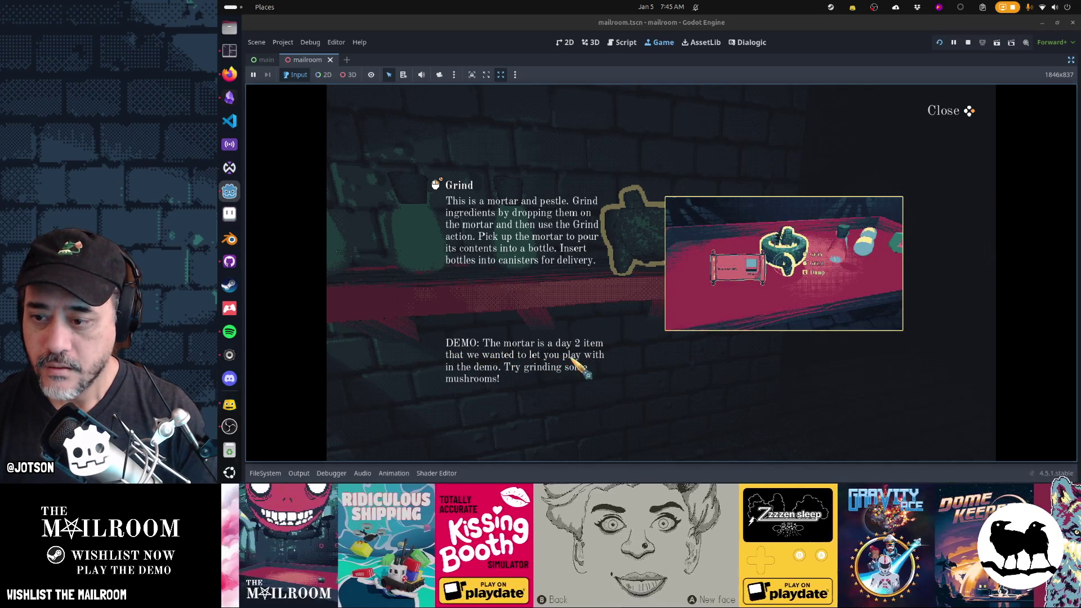
click(503, 381)
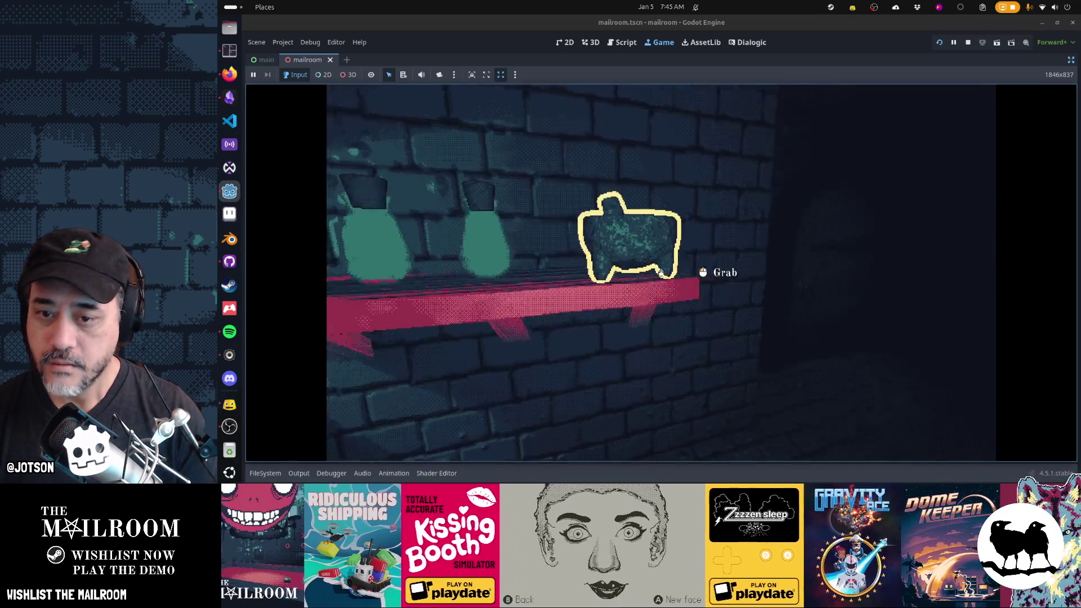
click(661, 272)
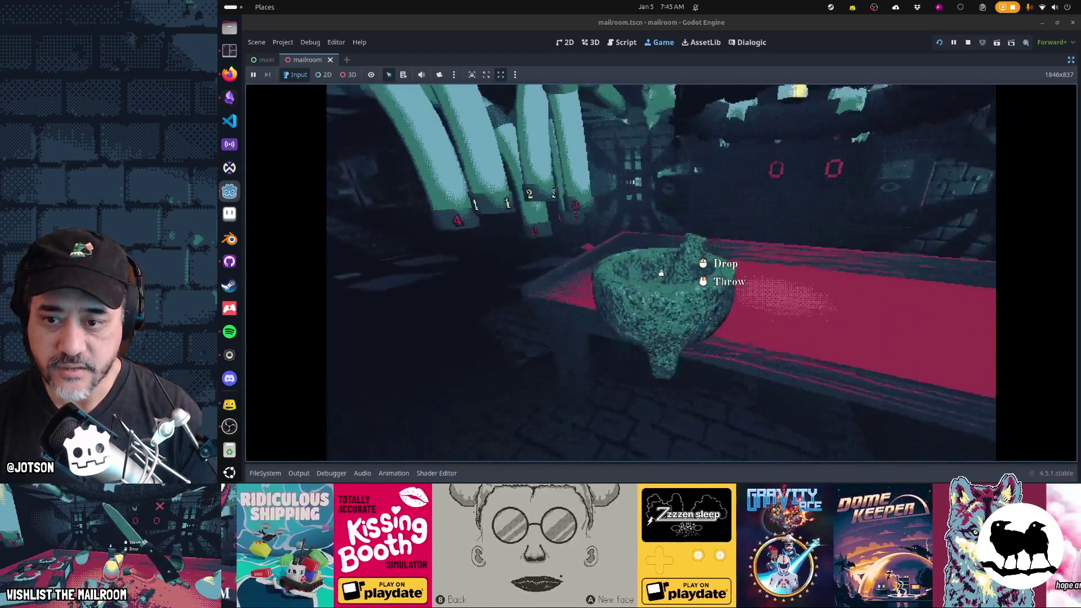
click(661, 272)
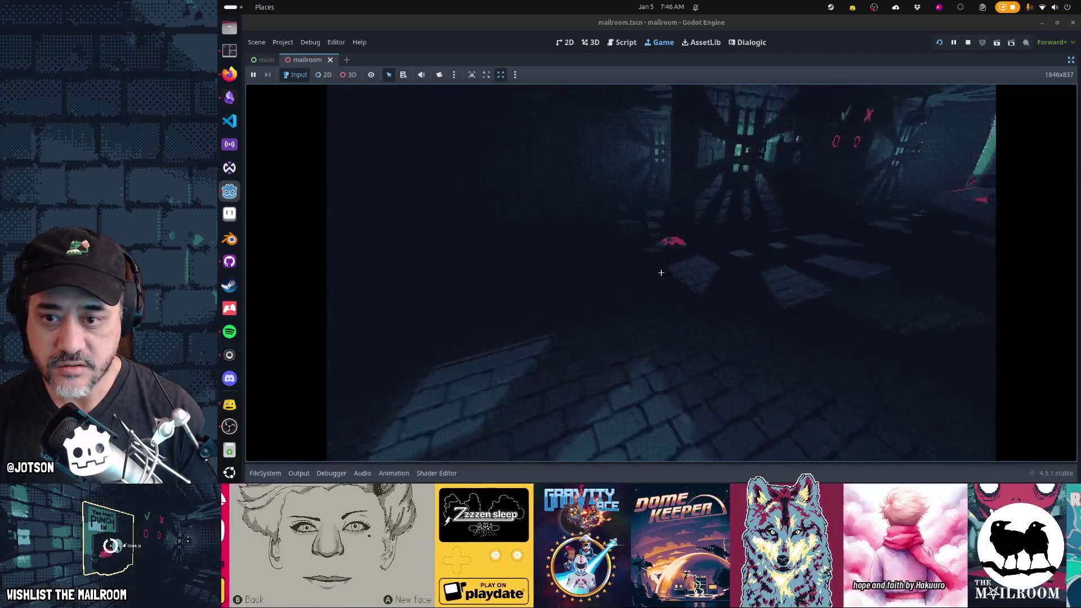
Step: Harvest the mushrooms and move the player back up to the red table
click(662, 272)
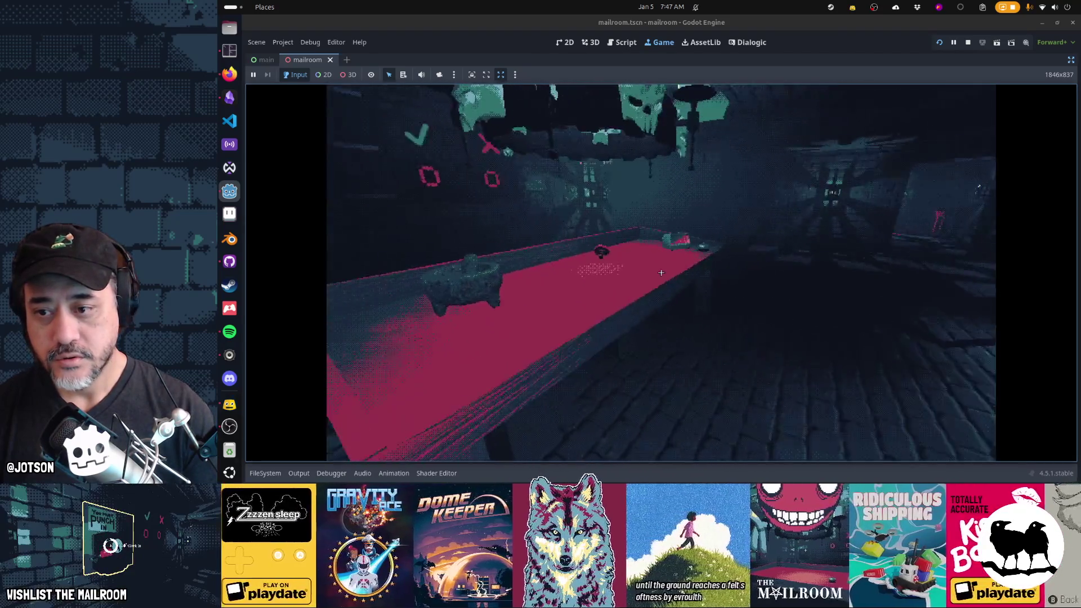
key(grave)
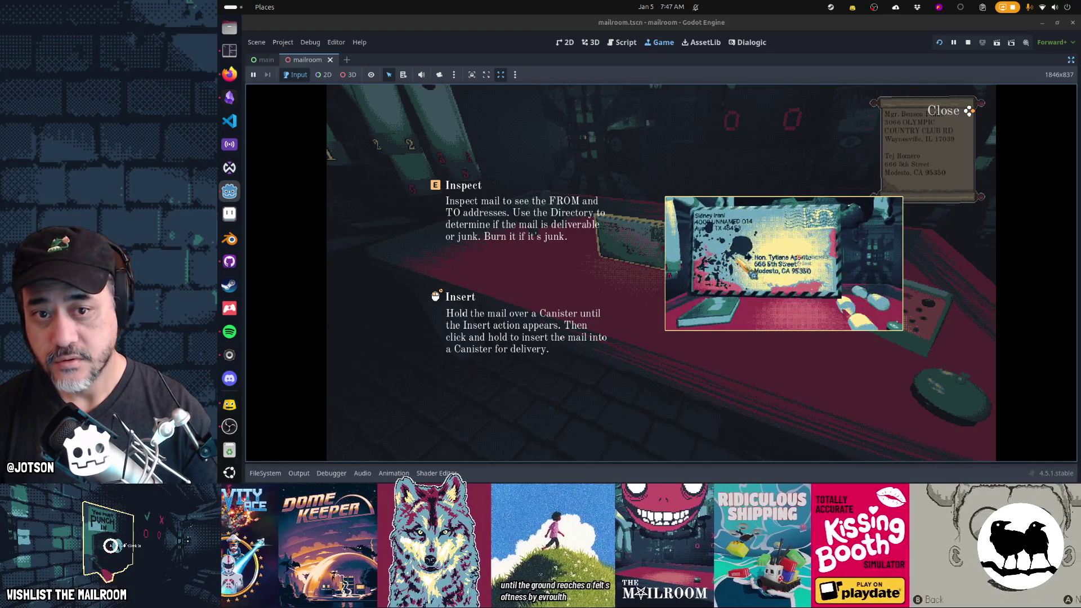
Step: Close the Inspect and Insert tutorial, inspect the envelope, and flip it to its Help me! back and around
click(969, 111)
key(e)
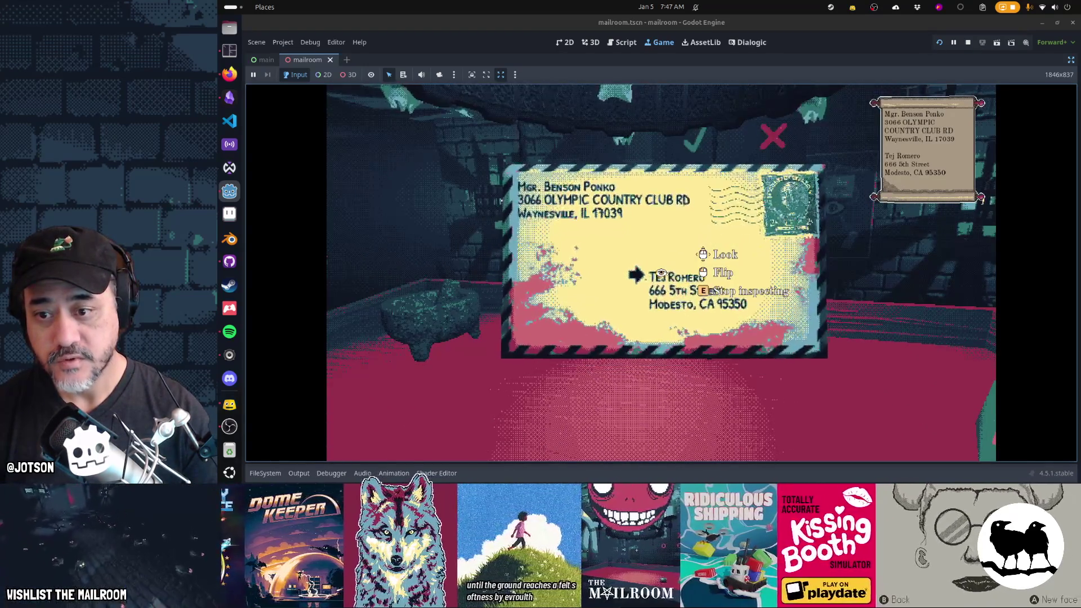
drag(660, 274, 661, 273)
right_click(660, 273)
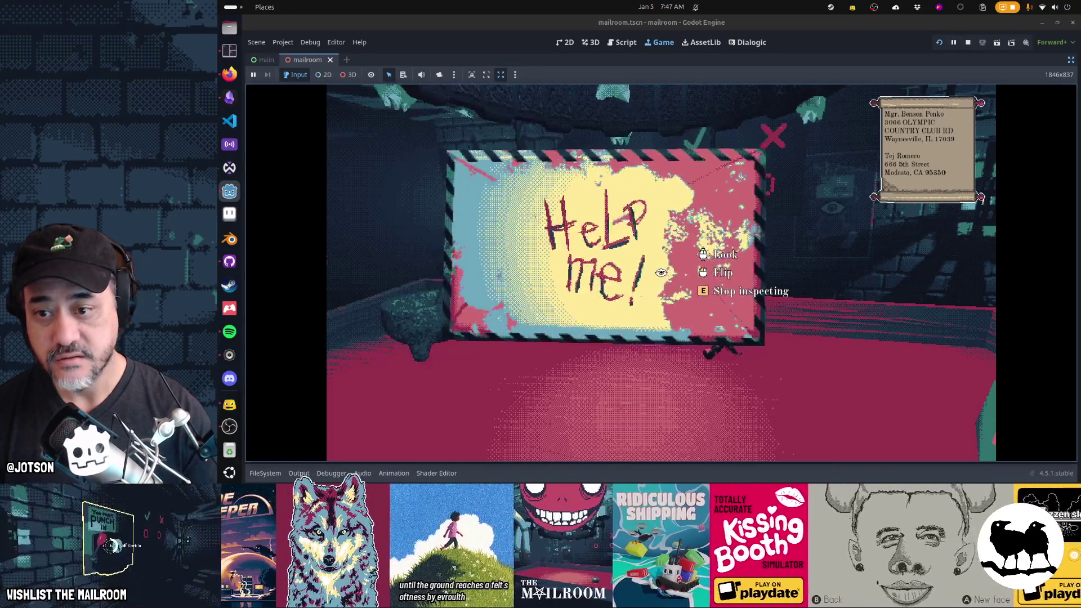
right_click(661, 273)
right_click(660, 273)
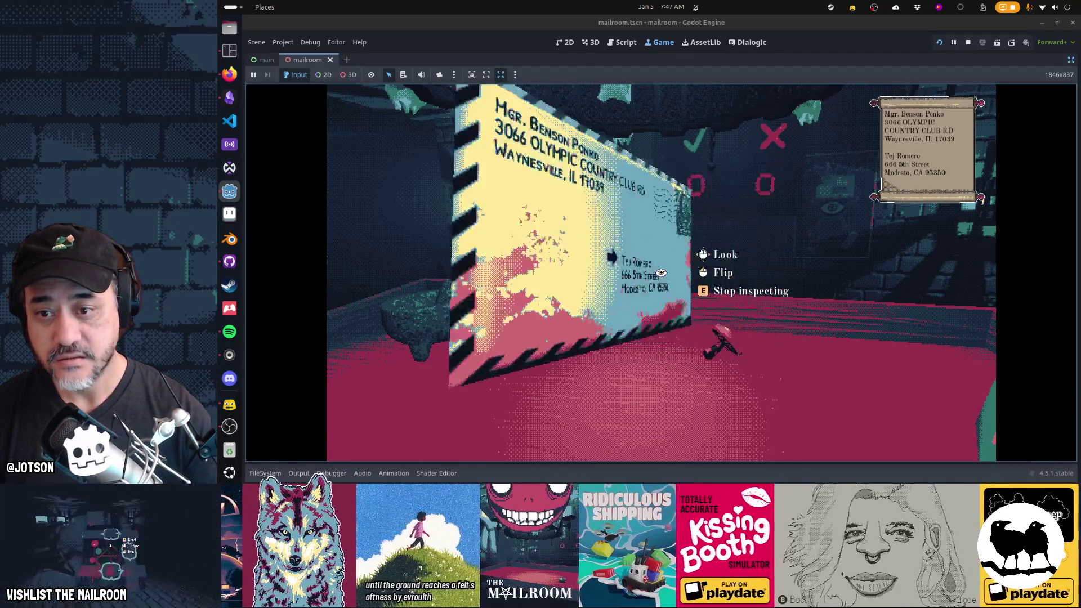
right_click(661, 272)
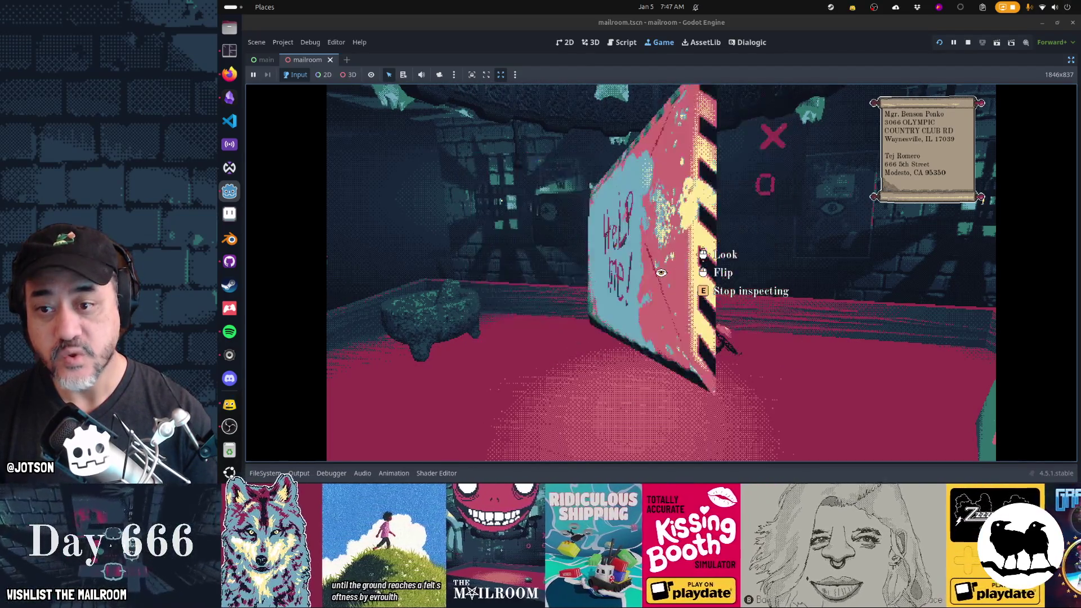
right_click(661, 272)
right_click(661, 273)
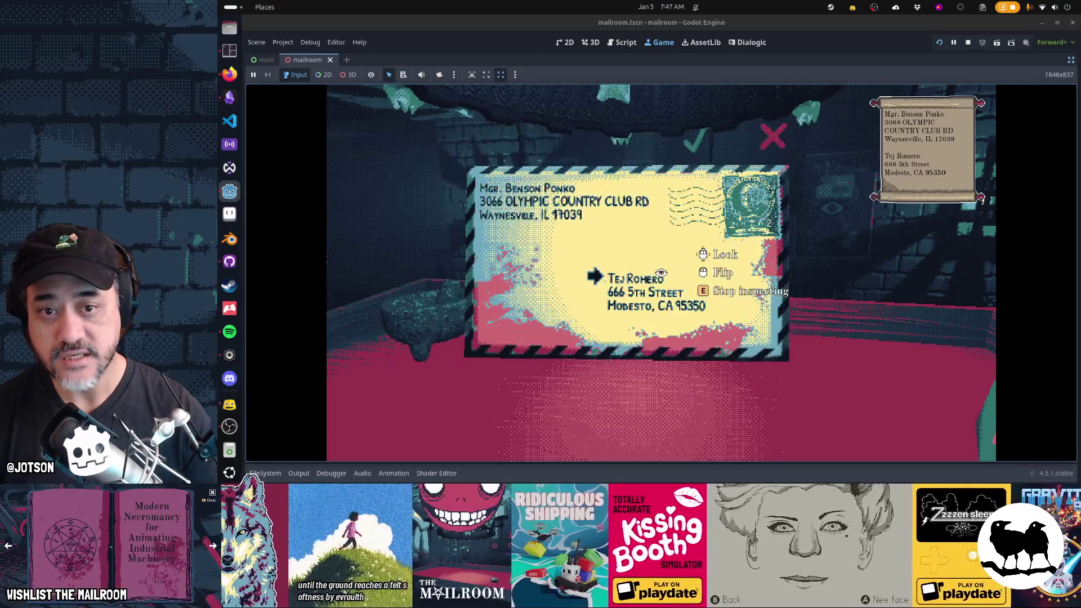
Step: Leave the inspection, pause, and stop the running game
key(e)
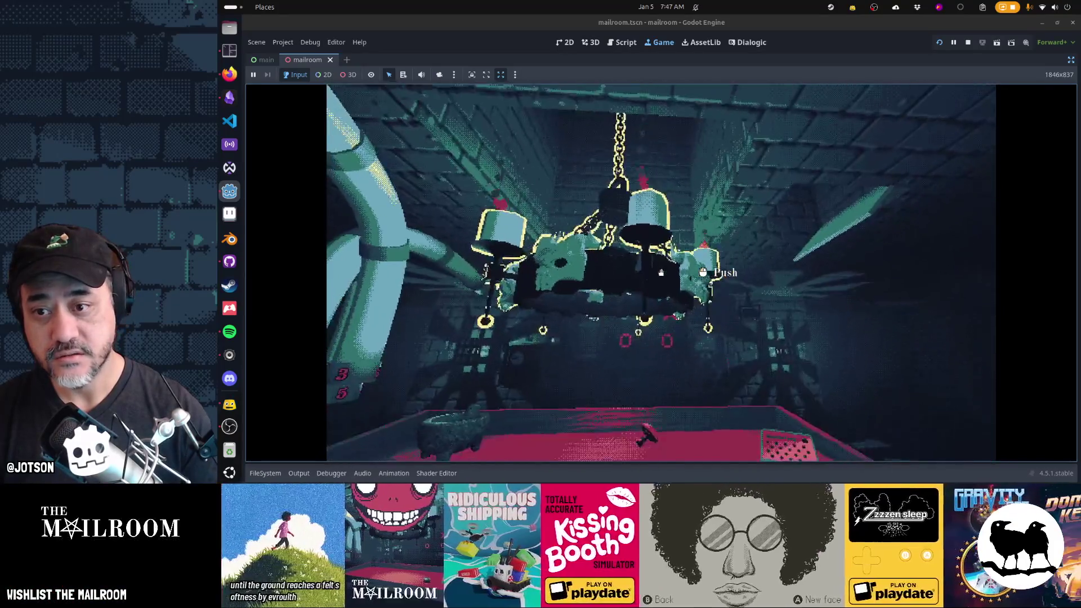
key(Escape)
key(F8)
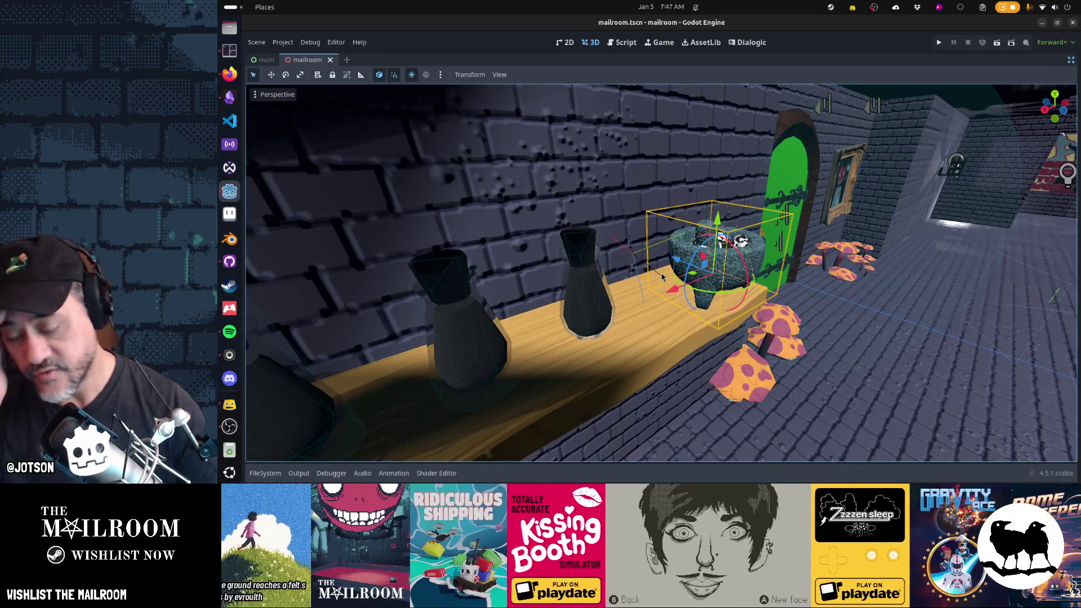
Step: Switch from Godot to the Obsidian Gamedev TODO board via the app switcher
key(alt+Tab)
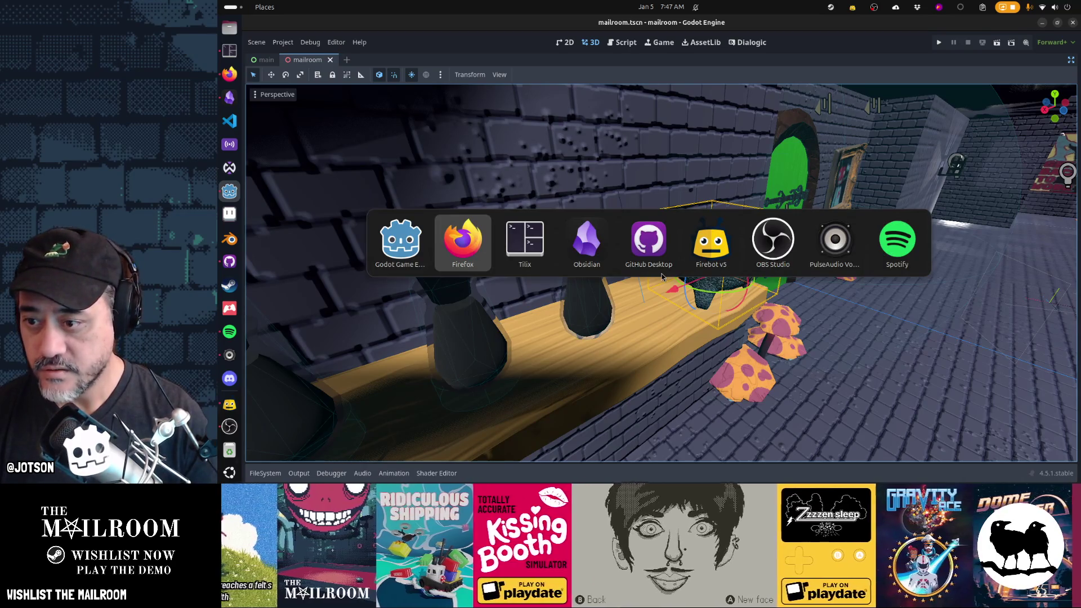
key(Tab)
key(Tab)
key(Tab)
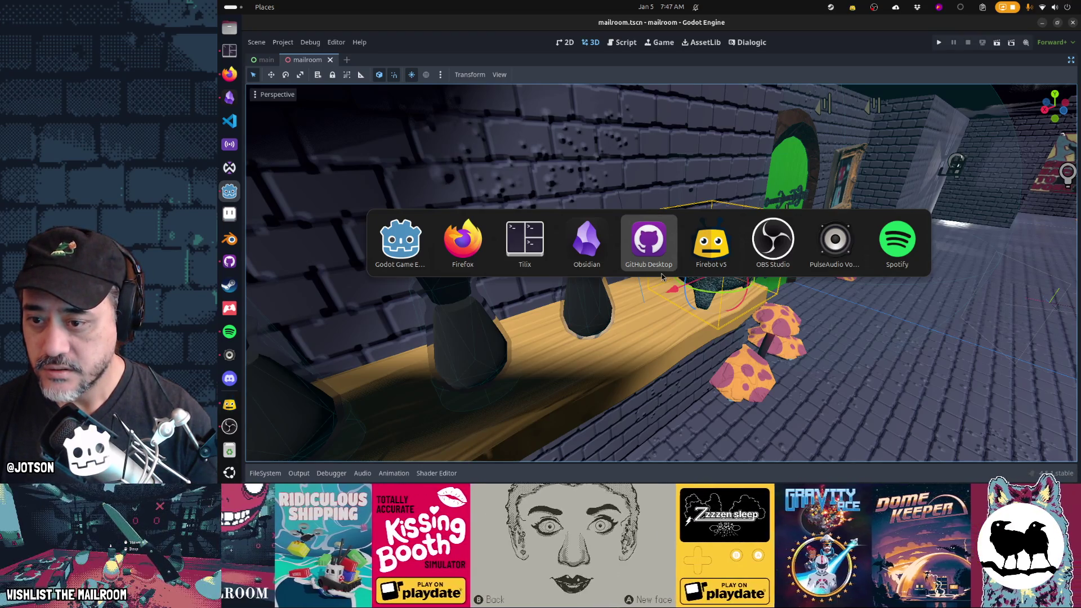
key(shift+Tab)
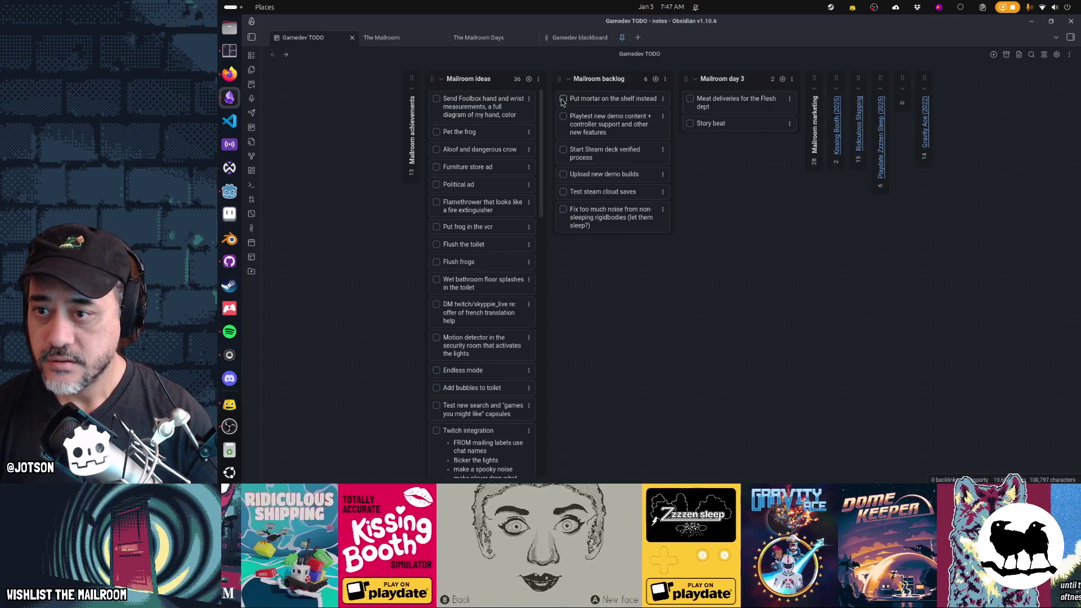
Step: Check the six pending changes in GitHub Desktop, then come back to the Godot mailroom scene
key(alt+Tab)
key(alt+Tab)
key(alt+Tab)
key(alt+Tab)
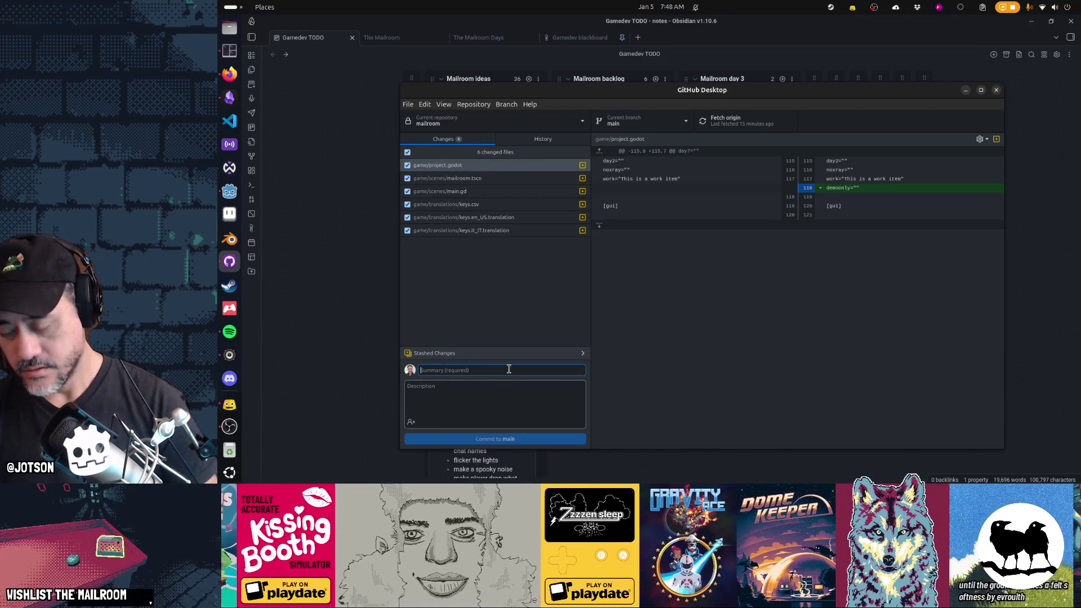
key(alt+Tab)
key(alt+Tab)
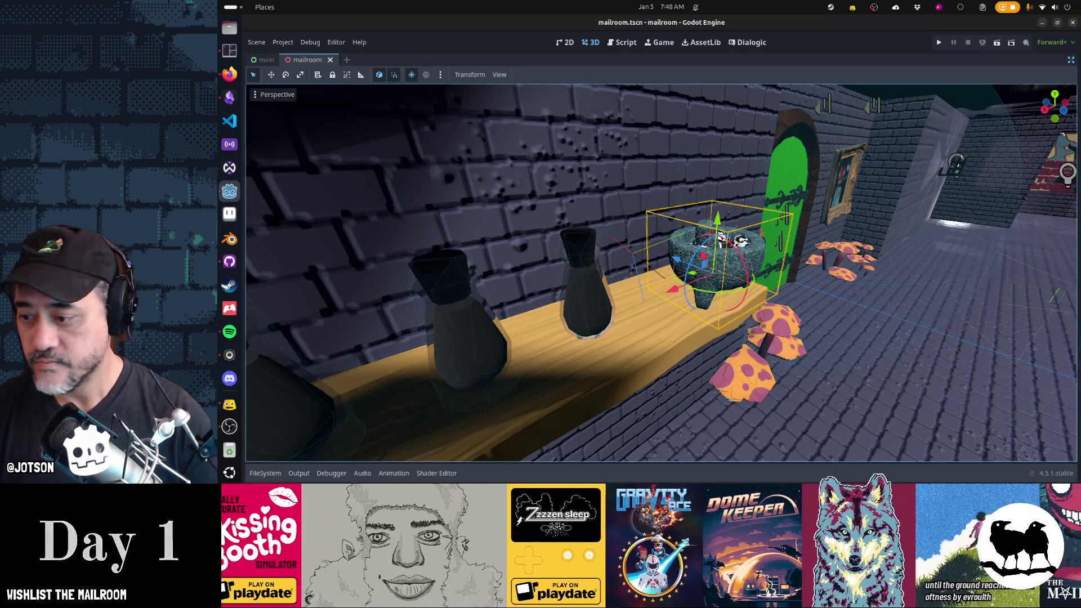
Step: Filter the FileSystem dock for 'demomort' and delete demomortarbox.tscn from the project
click(1071, 60)
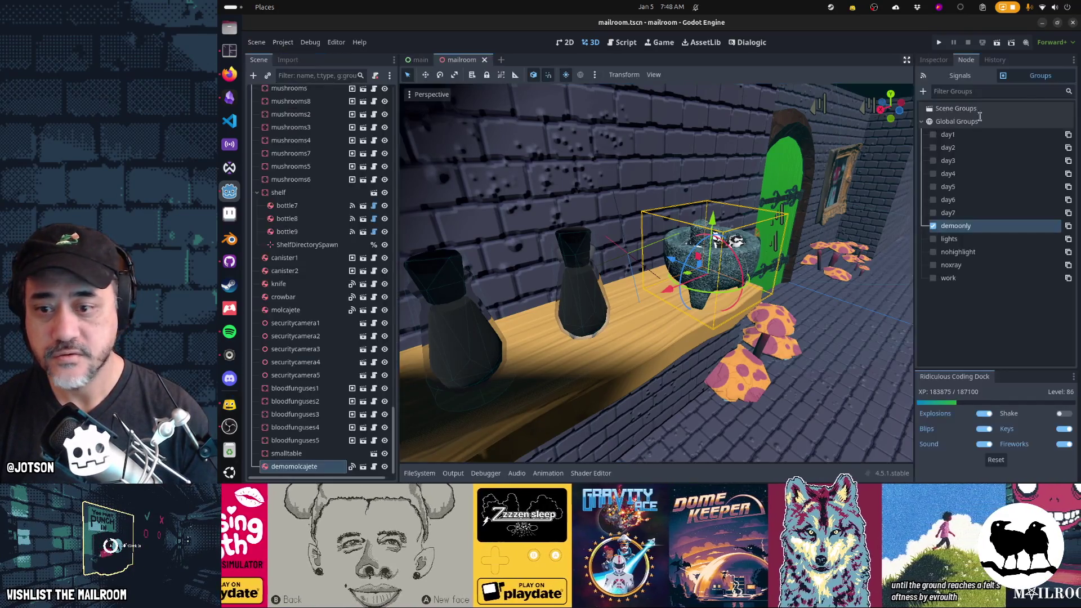
click(424, 473)
click(546, 381)
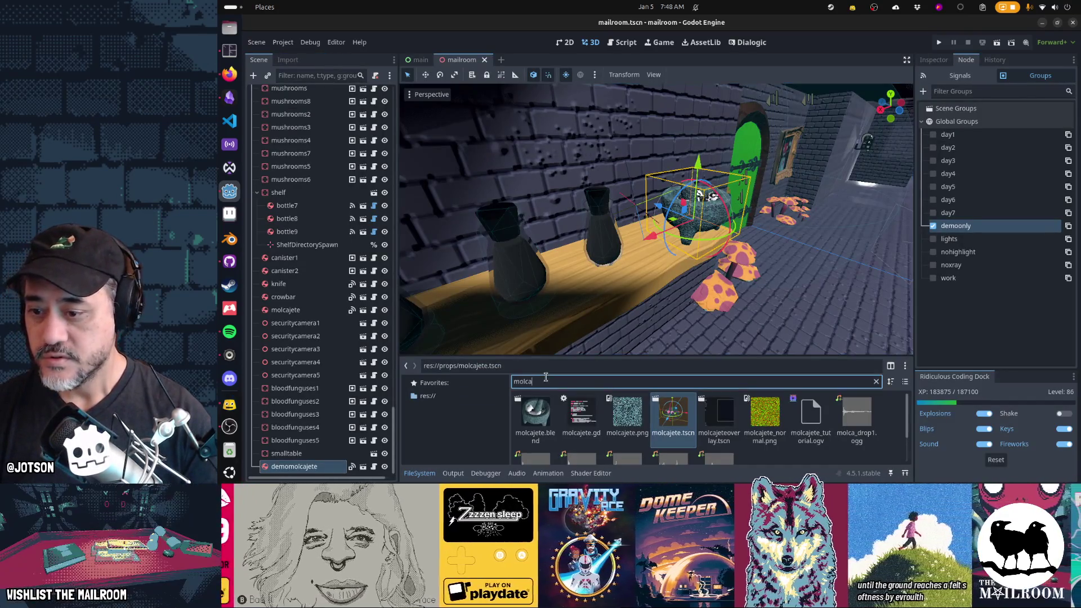
key(ctrl+a)
text(demomort)
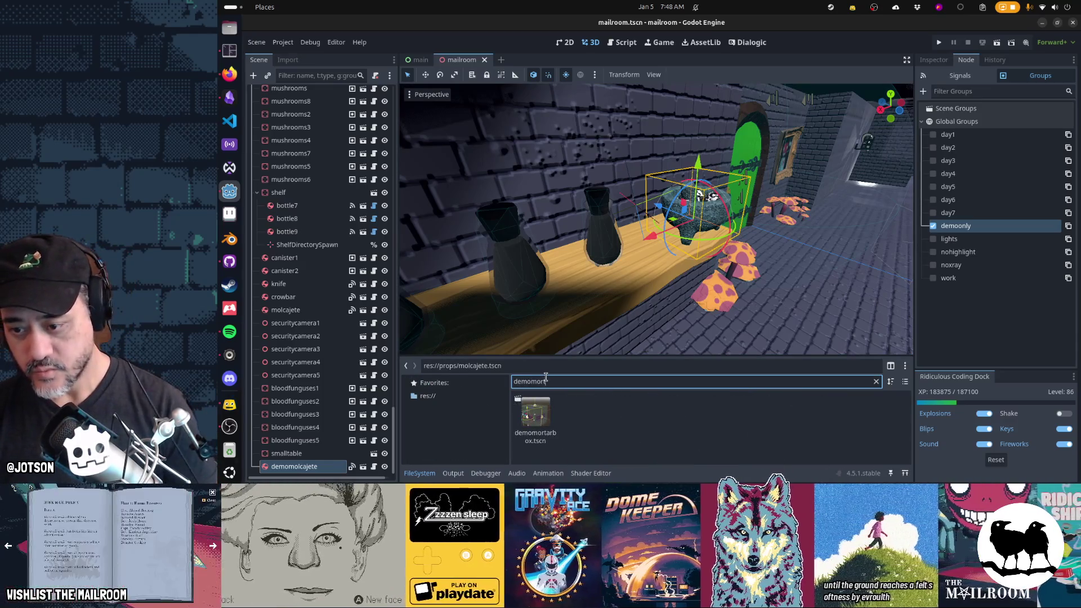
click(521, 416)
key(Delete)
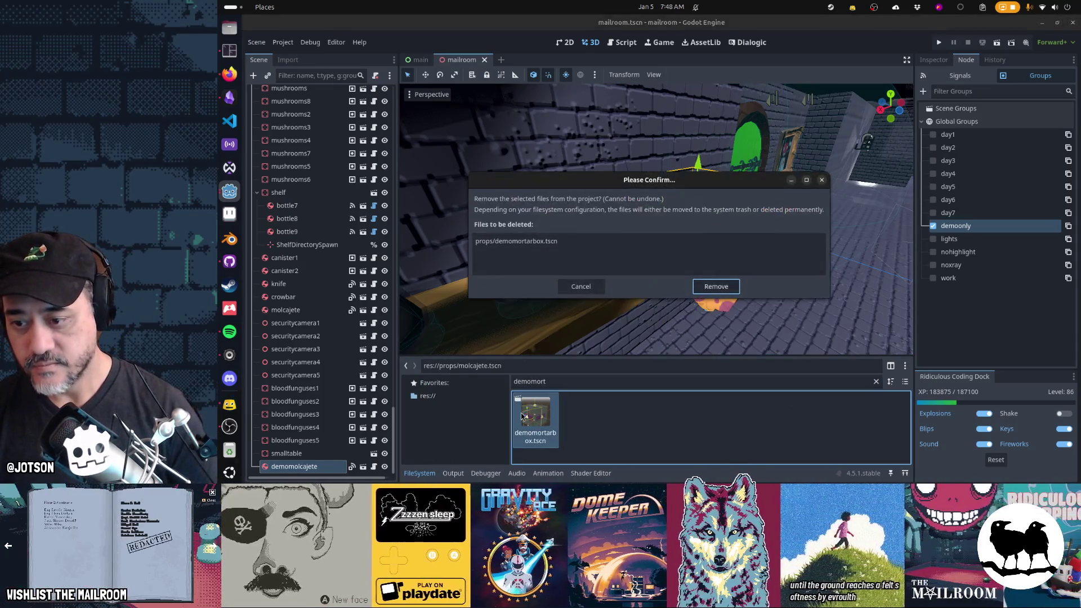
key(Return)
Step: Glance at GitHub Desktop's changes, then search the project for leftover demomortarbox references
key(alt+Tab)
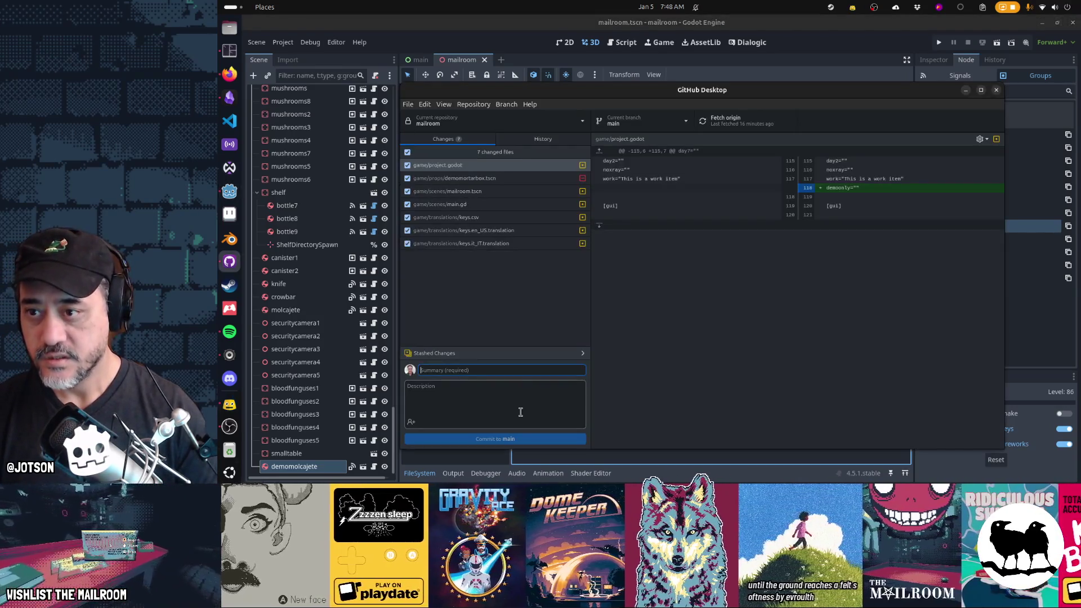
key(alt+Tab)
click(625, 43)
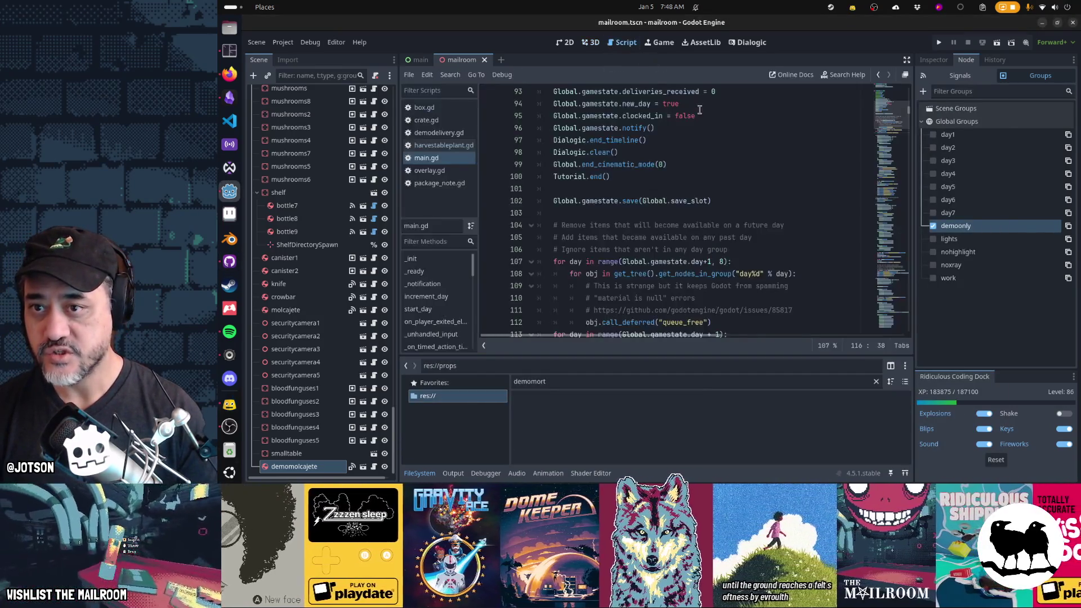
key(ctrl+shift+f)
text(demomortarbo)
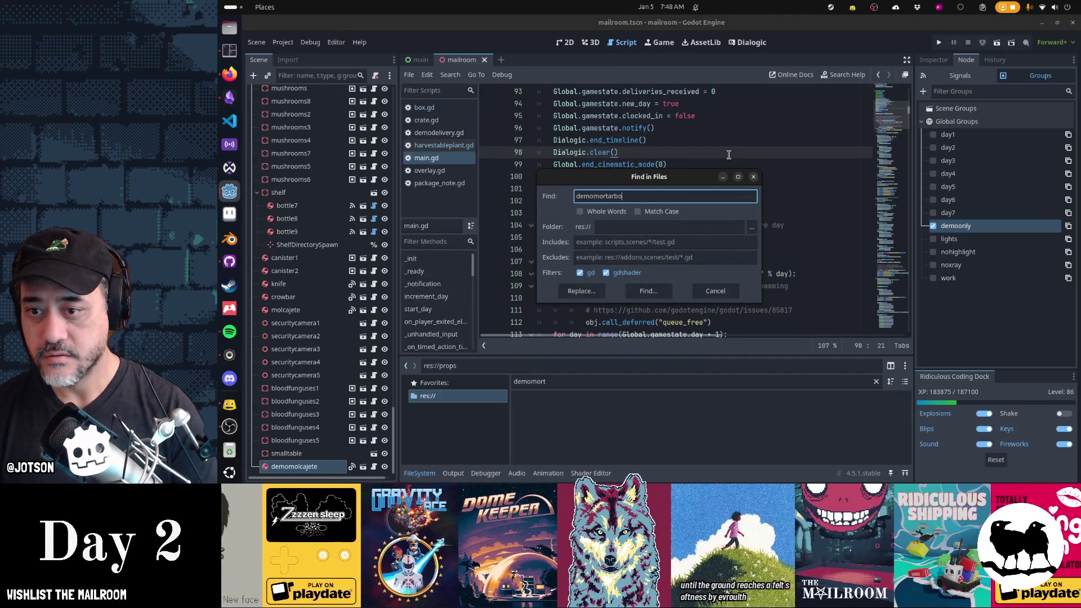
text(x)
key(Return)
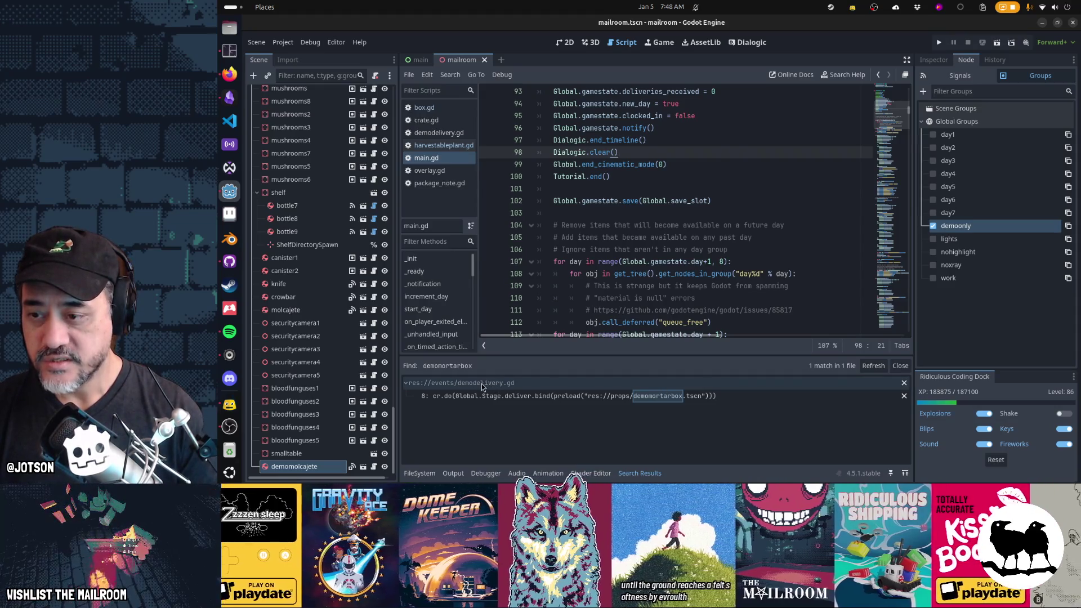
Step: Filter the FileSystem dock for 'demodel' and delete the demodelivery.gd script
key(alt+f)
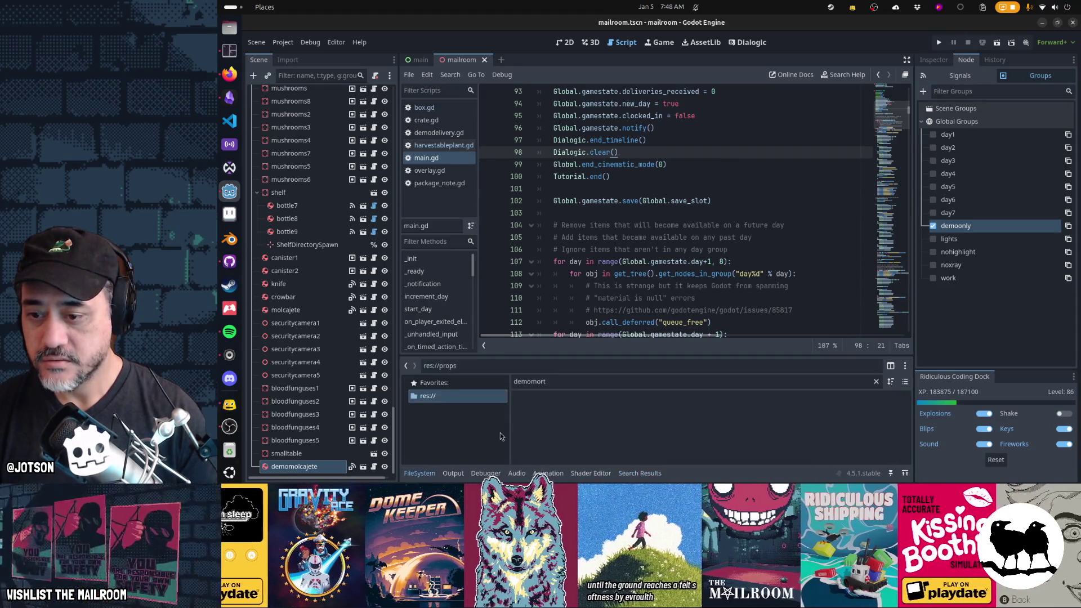
click(552, 385)
text(demodel)
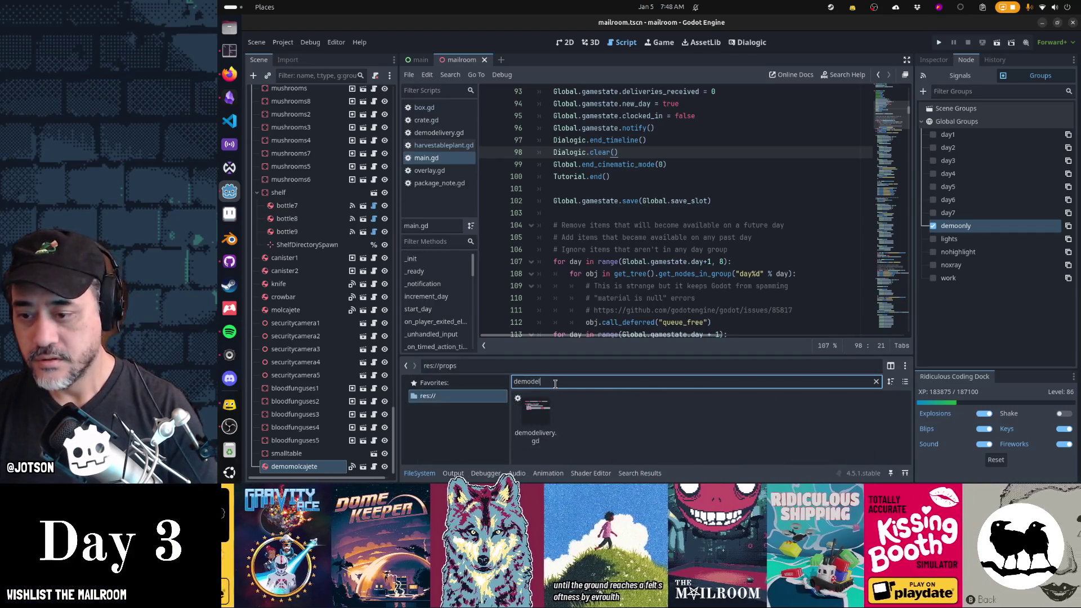
click(552, 417)
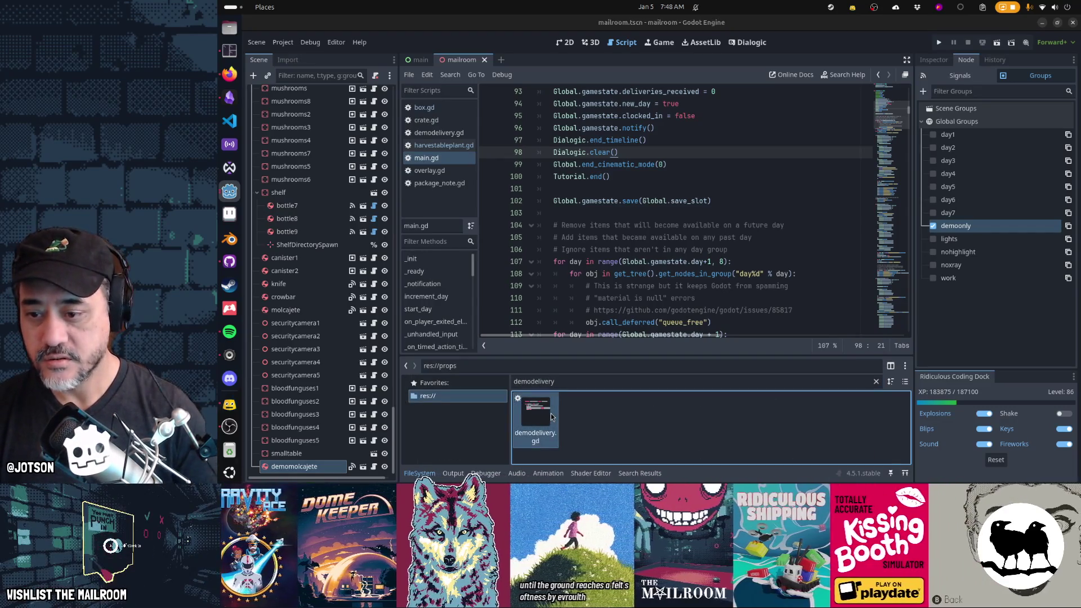
key(Delete)
key(Return)
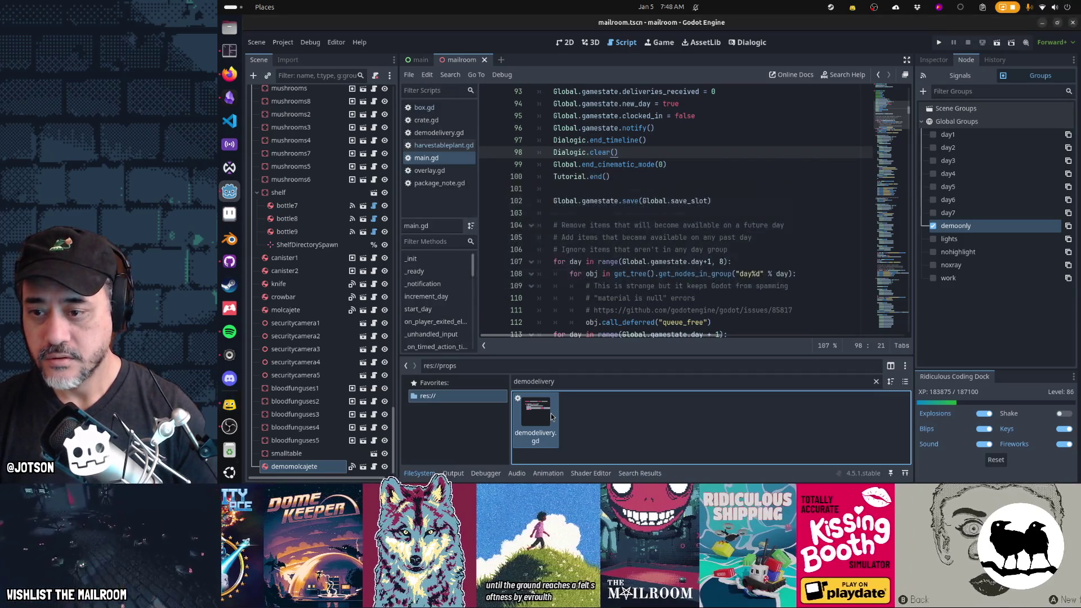
Step: Search the project for remaining demodelivery references, then view the pending changes in GitHub Desktop
click(619, 286)
key(ctrl+shift+f)
text(demodelivery)
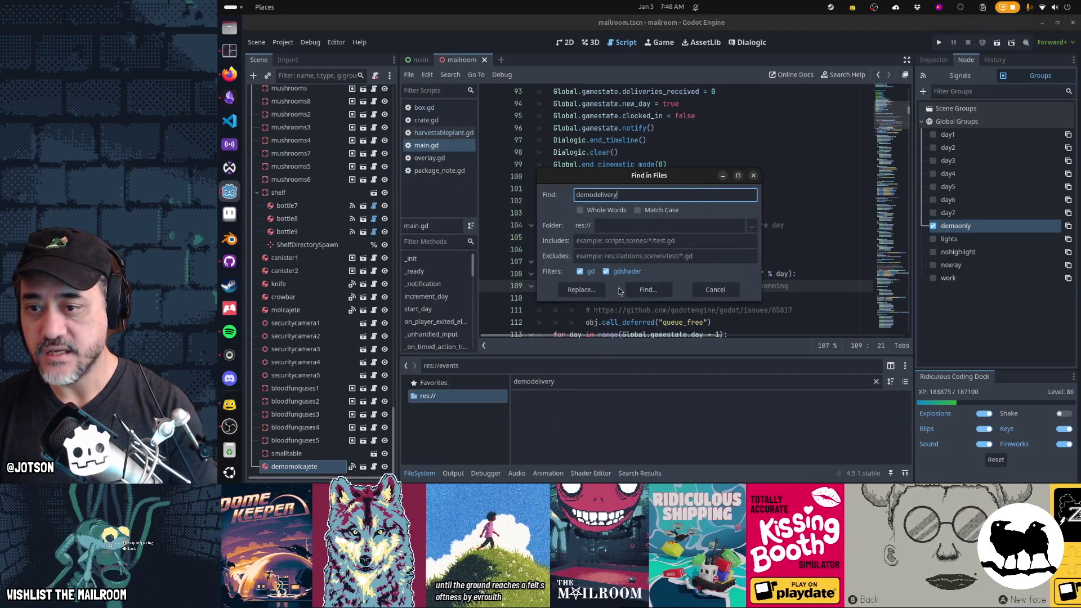
key(Return)
key(alt+Tab)
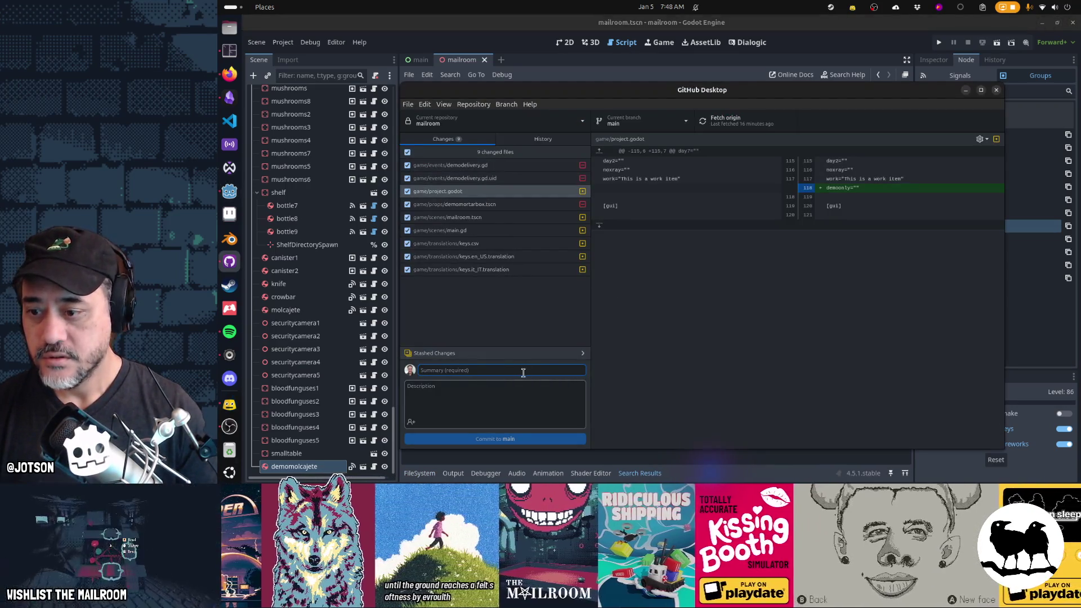
Step: Commit to main as 'Put mortar on shelf in demo instead of having it delivered', push, return to Godot
text(t mortart on)
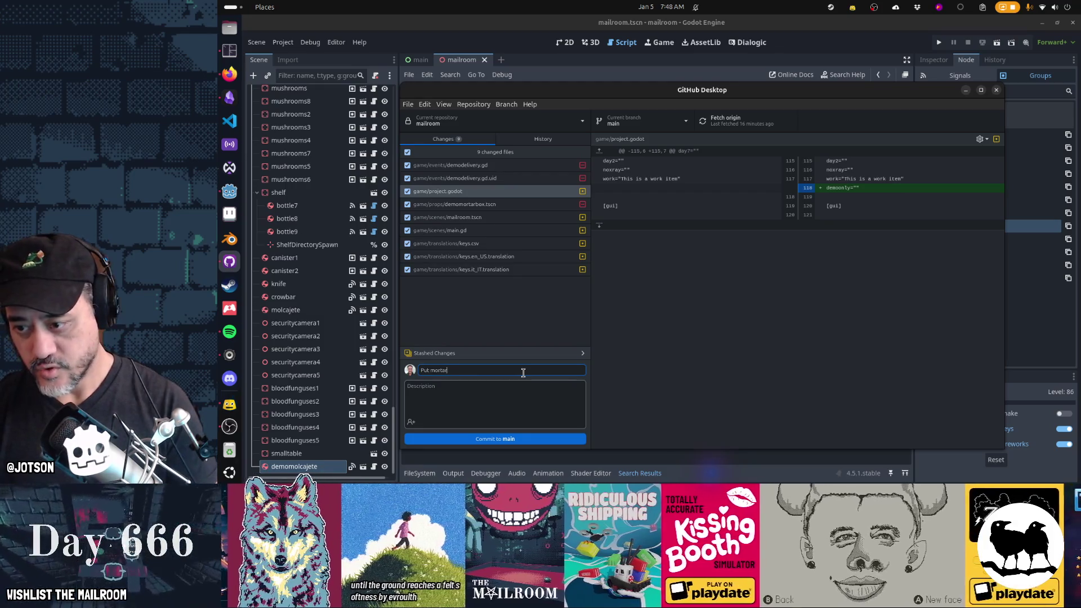
key(BackSpace)
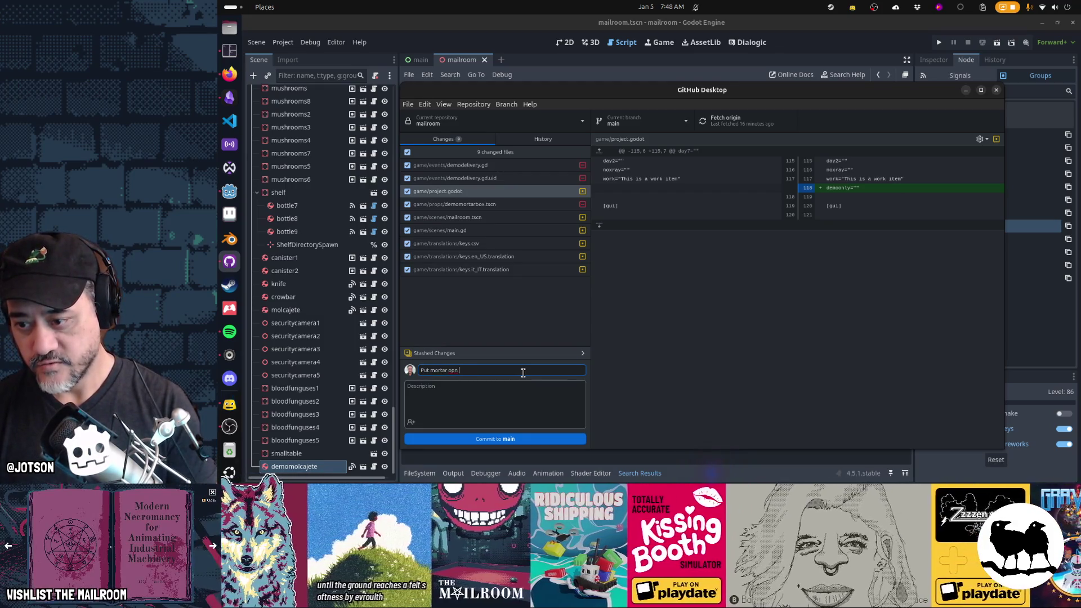
text(shelf in demo instead)
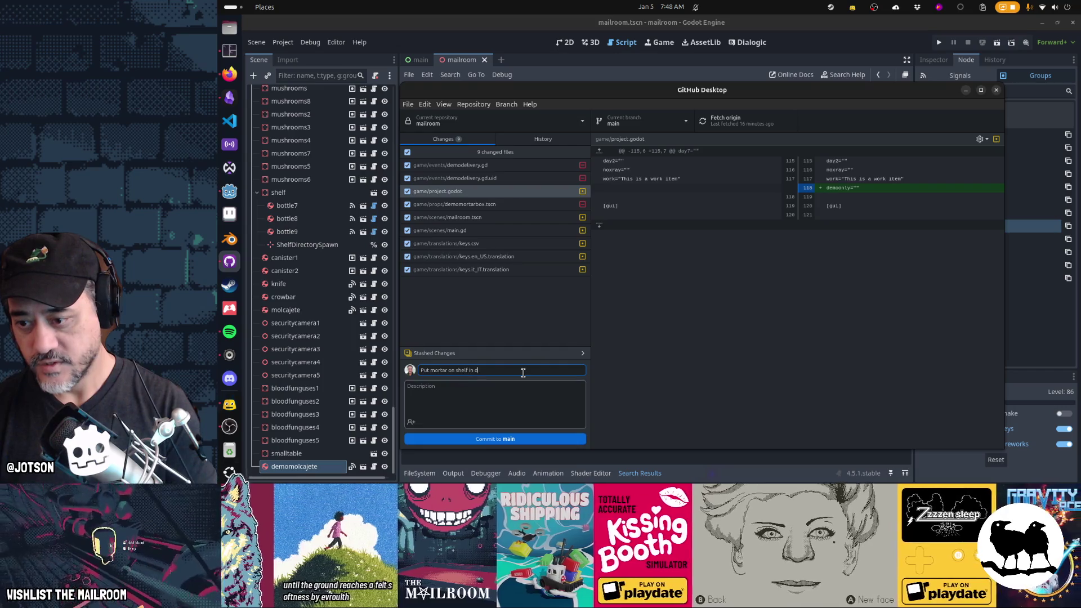
text( of having)
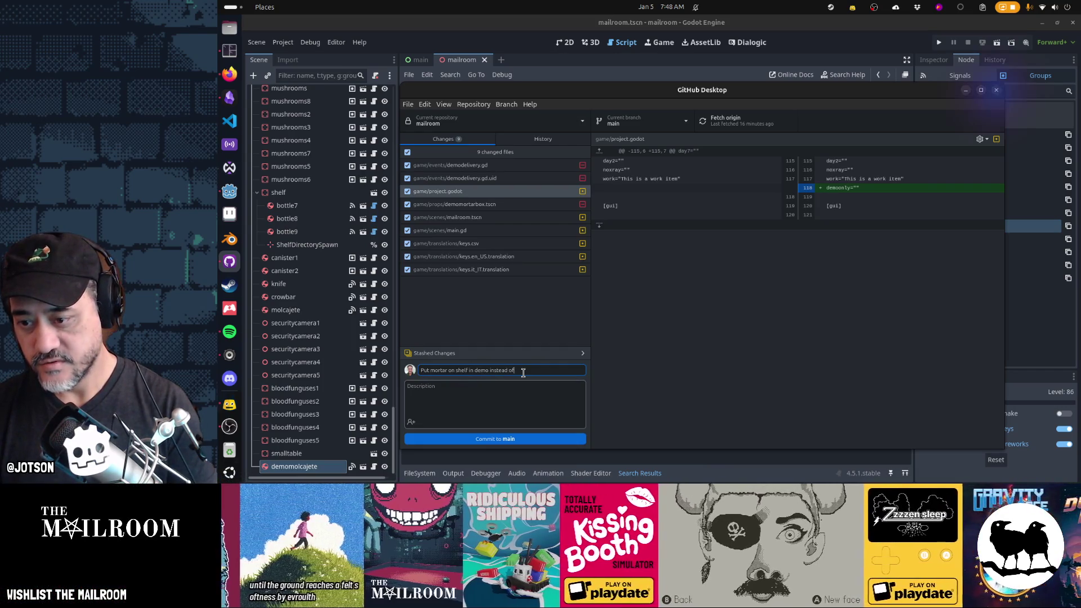
text( it delivered)
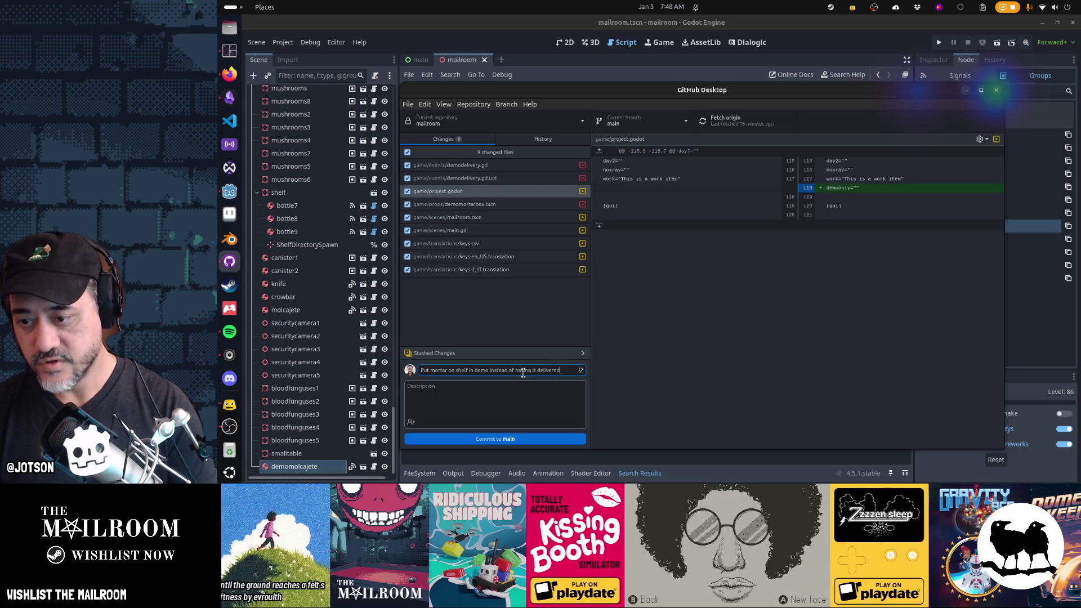
click(482, 442)
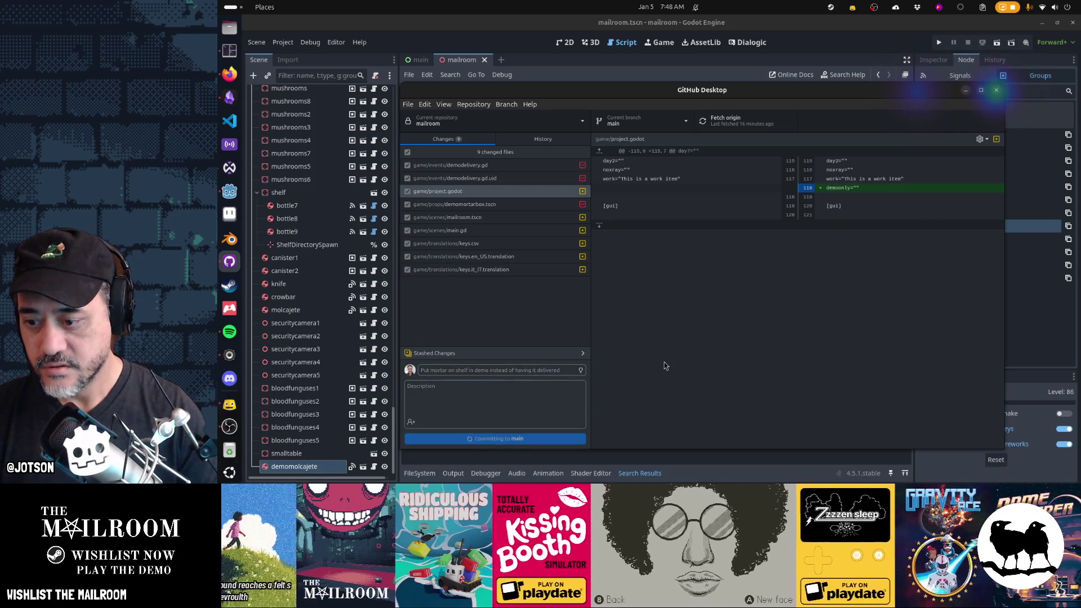
click(732, 120)
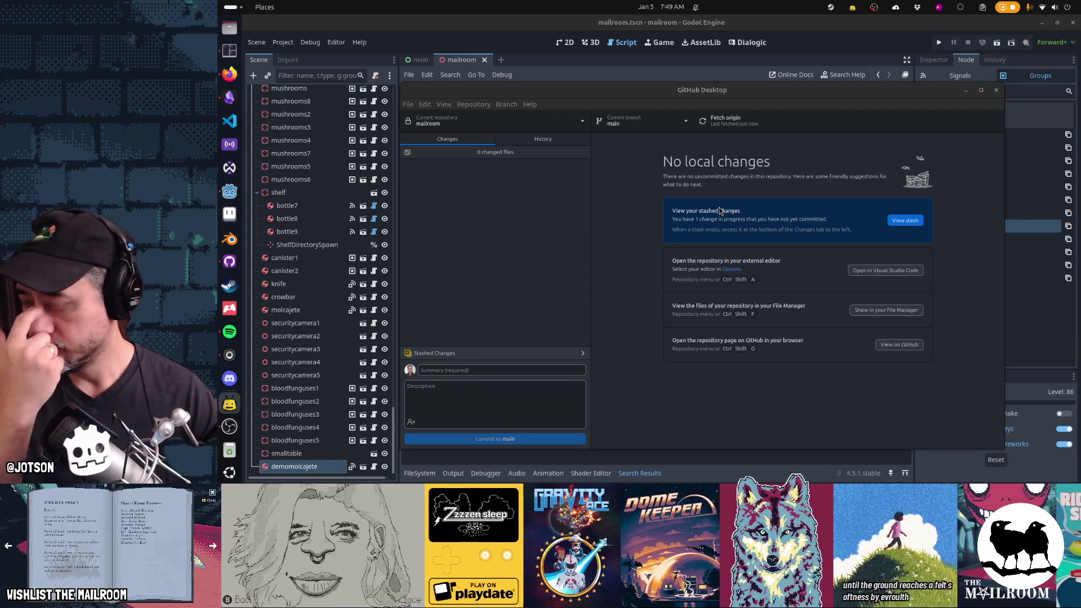
click(590, 59)
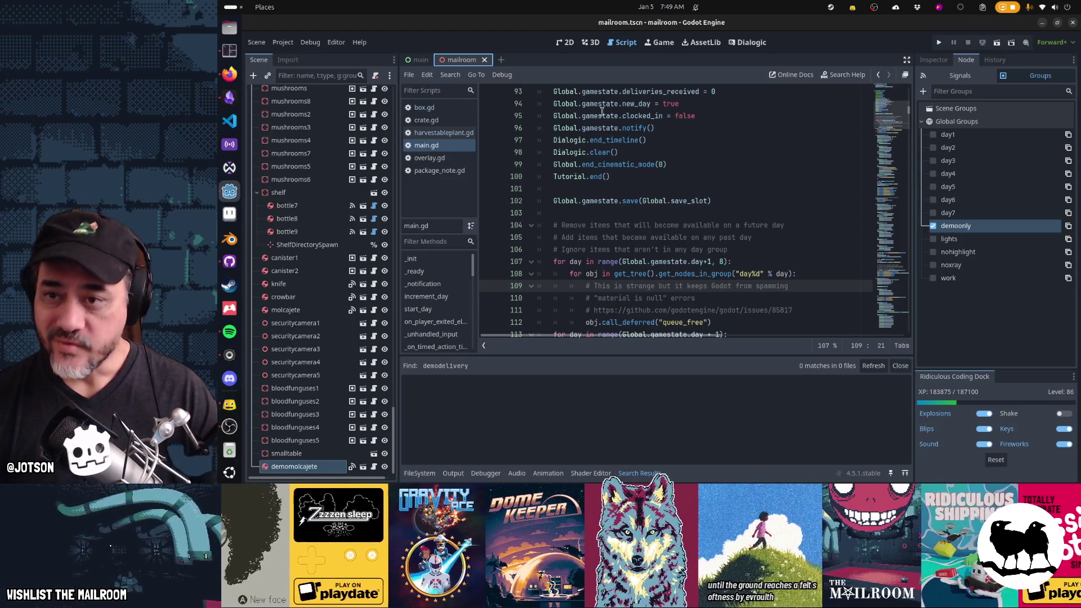
Step: Close the open scripts, open global.gd and go to its is_demo function
middle_click(454, 144)
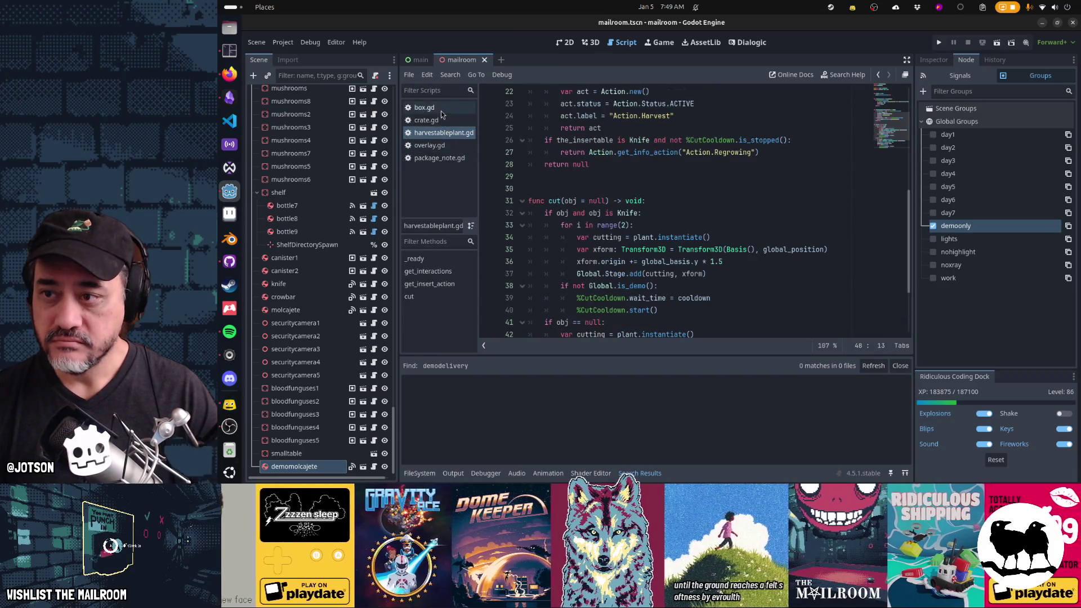
key(ctrl+w)
key(ctrl+w)
key(ctrl+w)
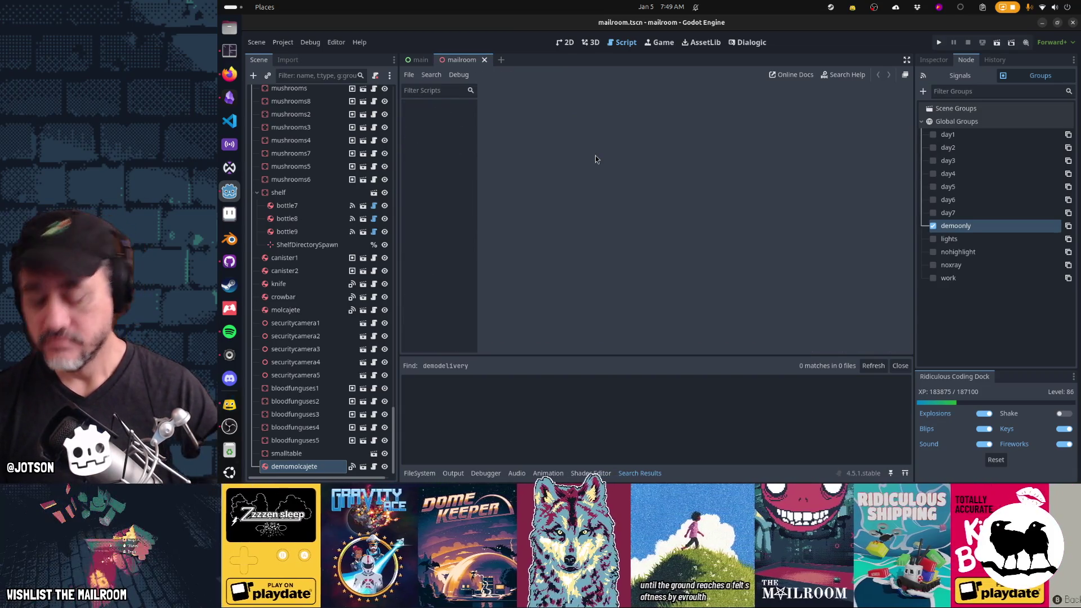
key(shift+alt+o)
text(global)
key(Return)
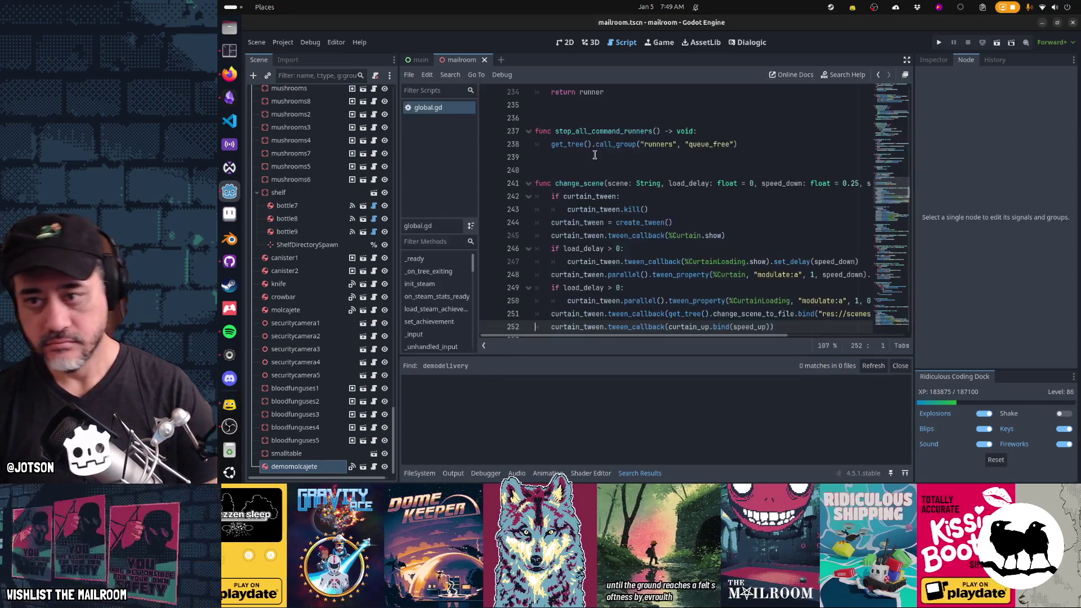
key(ctrl+f)
text(is_demo)
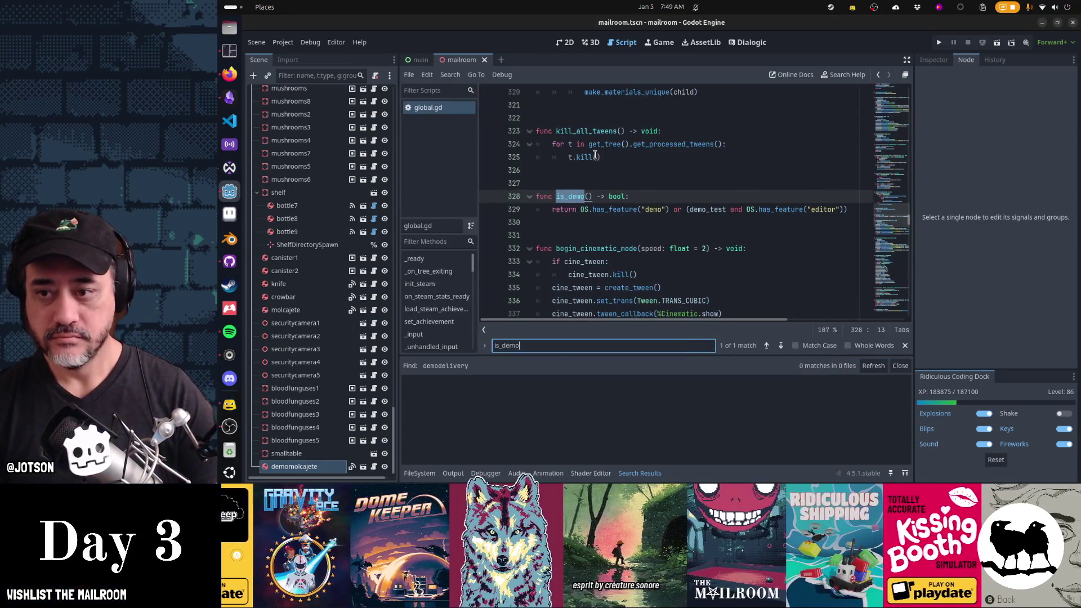
key(Escape)
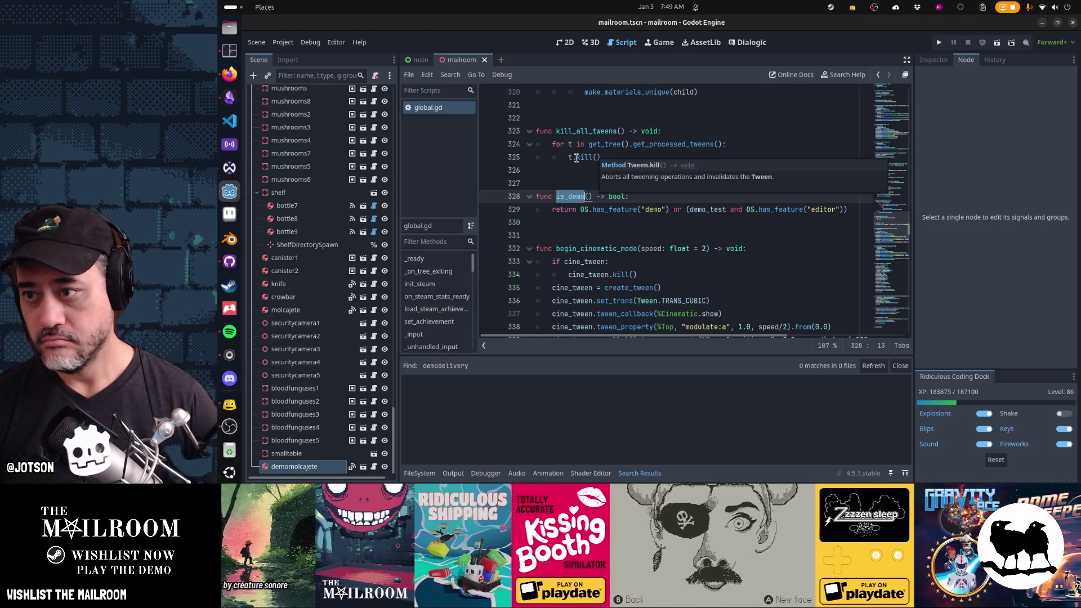
Step: Search the project for 'playtest' and open the matches in wishlist.gd line 45 and title.gd line 66
key(ctrl+shift+f)
text(playtest)
key(Return)
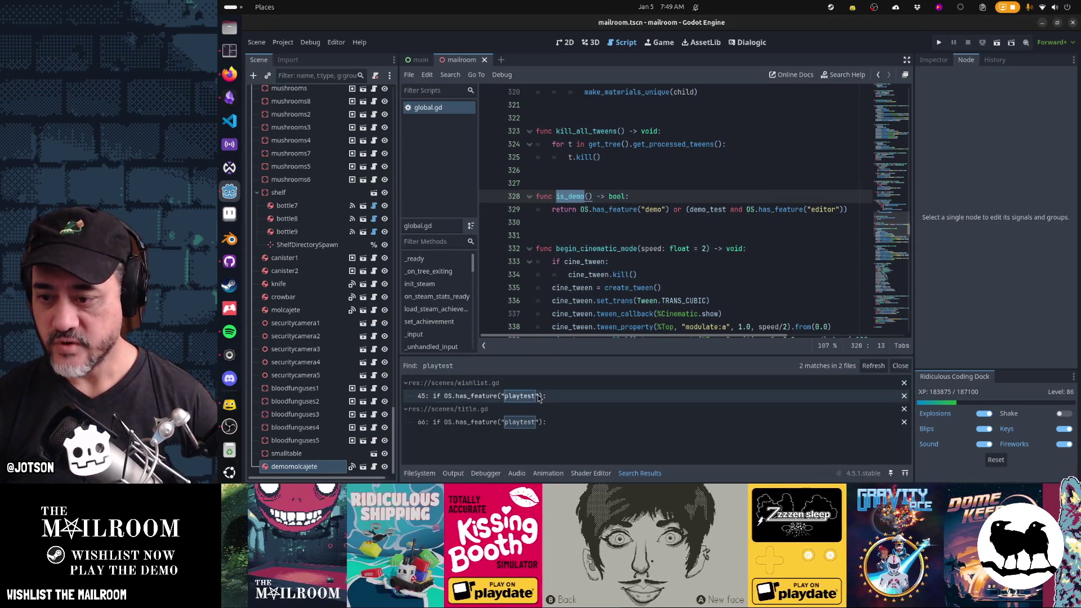
click(539, 397)
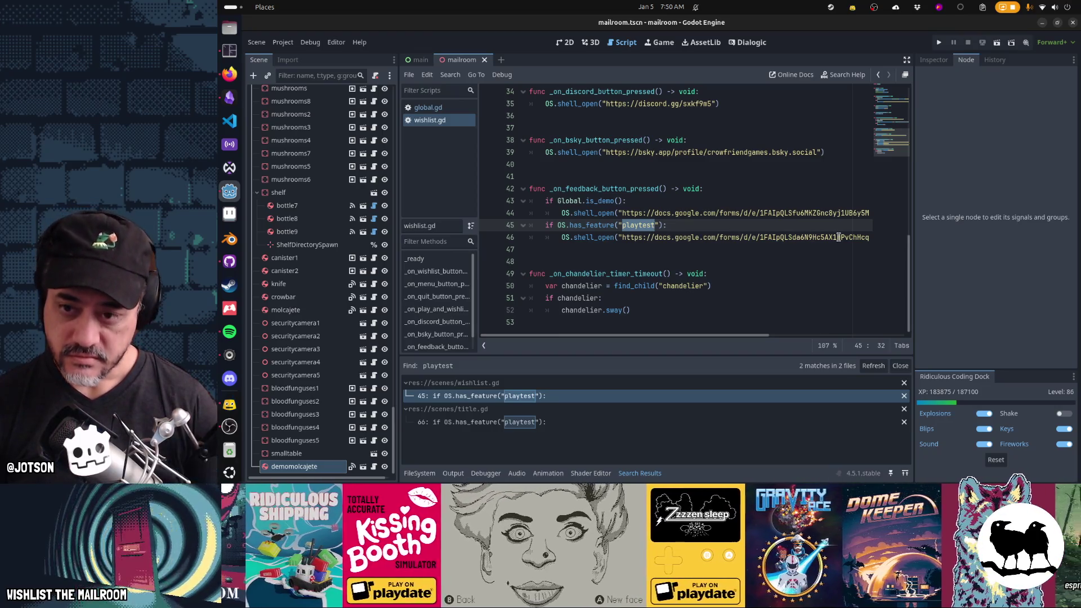
click(479, 423)
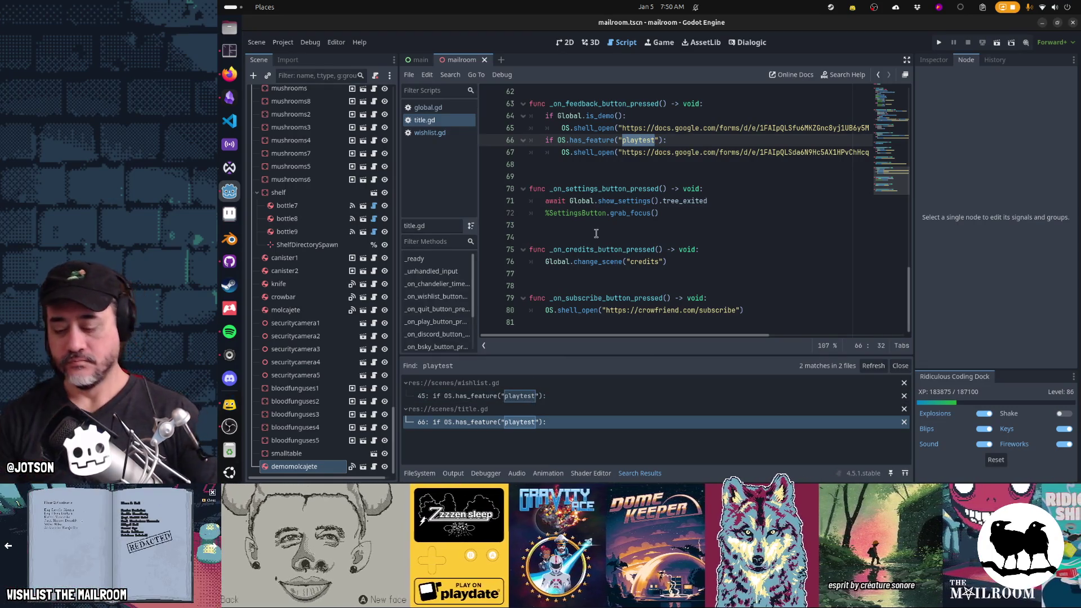
key(ctrl+F1)
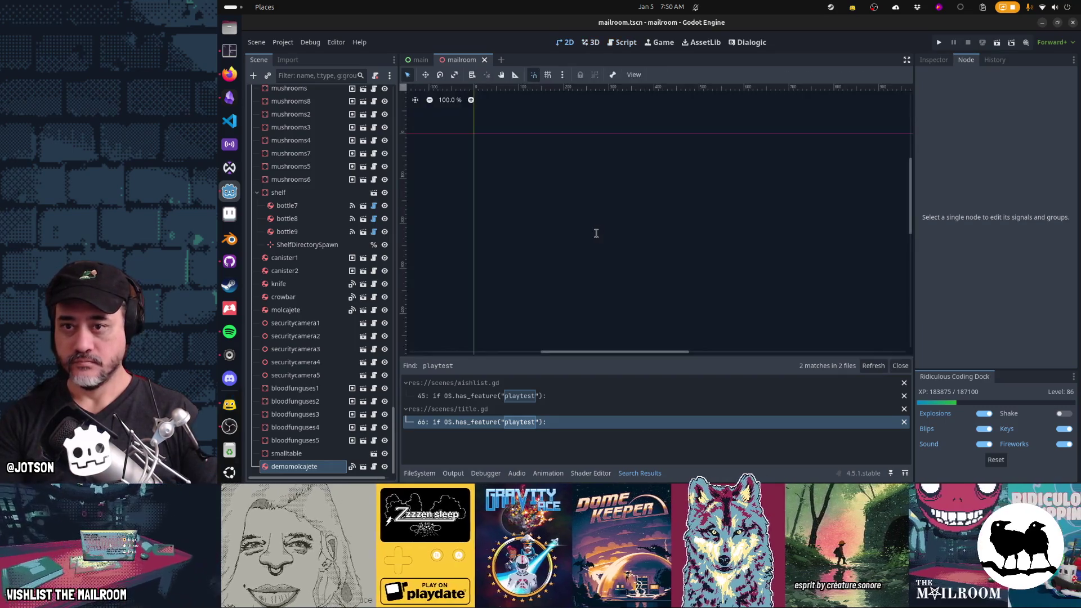
Step: Switch to the 3D view and quick-open the title.tscn scene
key(ctrl+F2)
scroll(327, 225, up, 10)
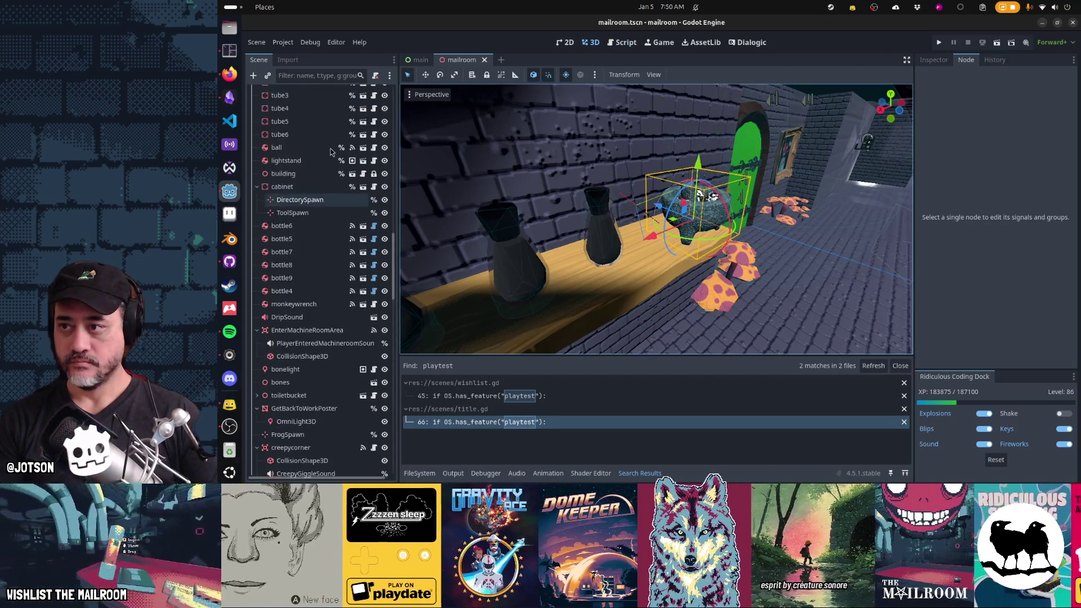
click(415, 62)
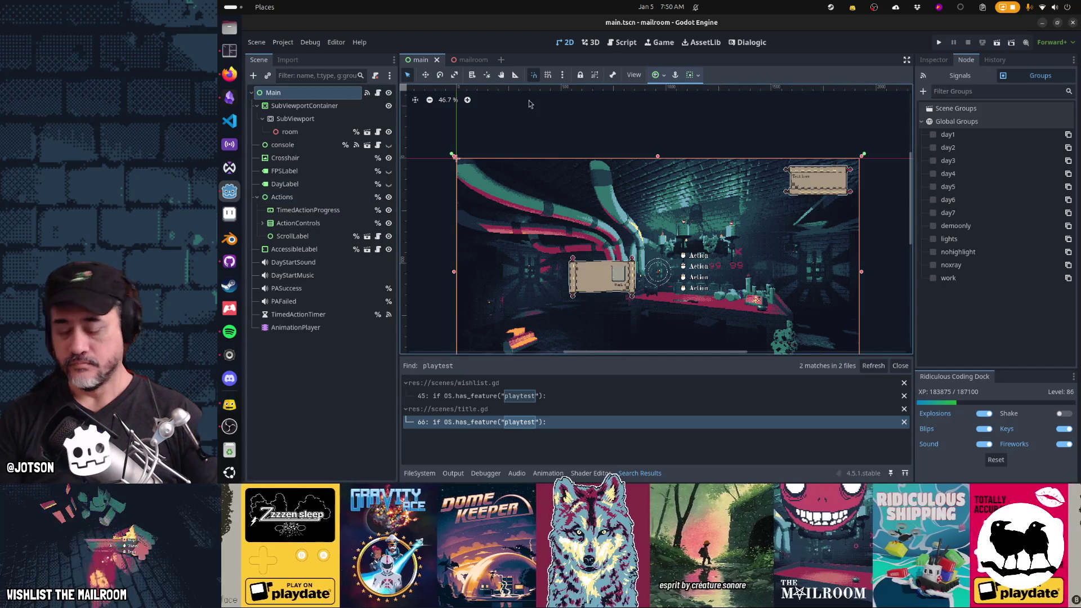
key(shift+alt+o)
text(title.t)
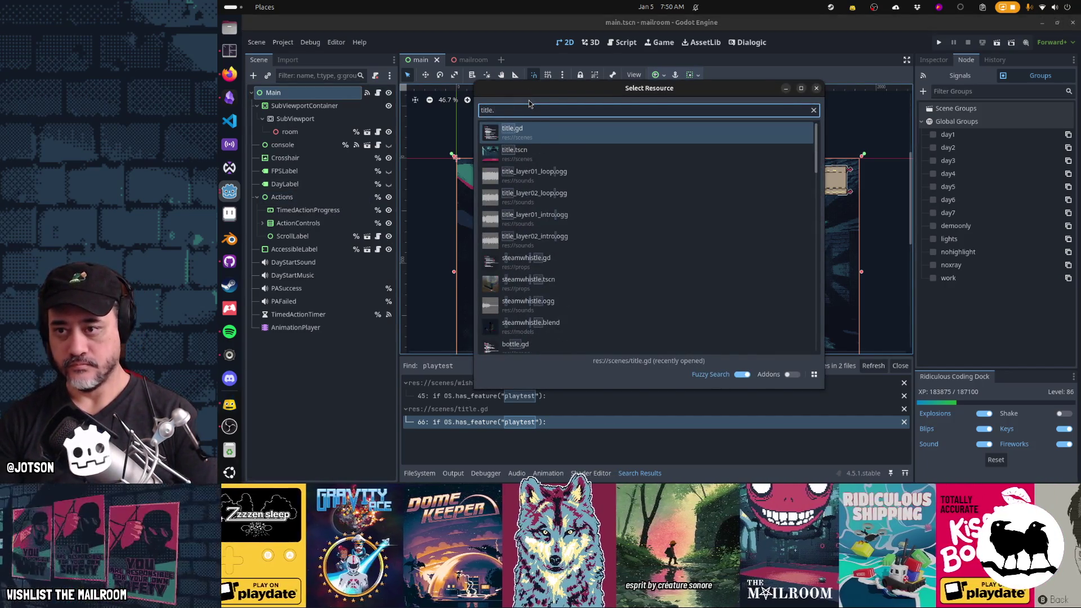
key(Return)
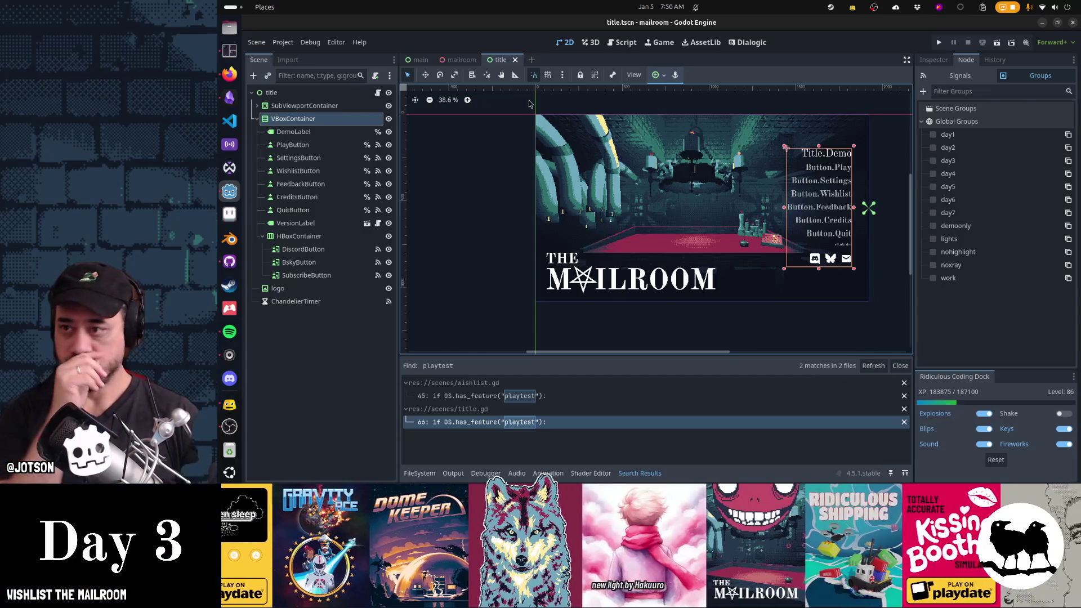
Step: Select DemoLabel, open title.gd, and find the title music line
click(299, 133)
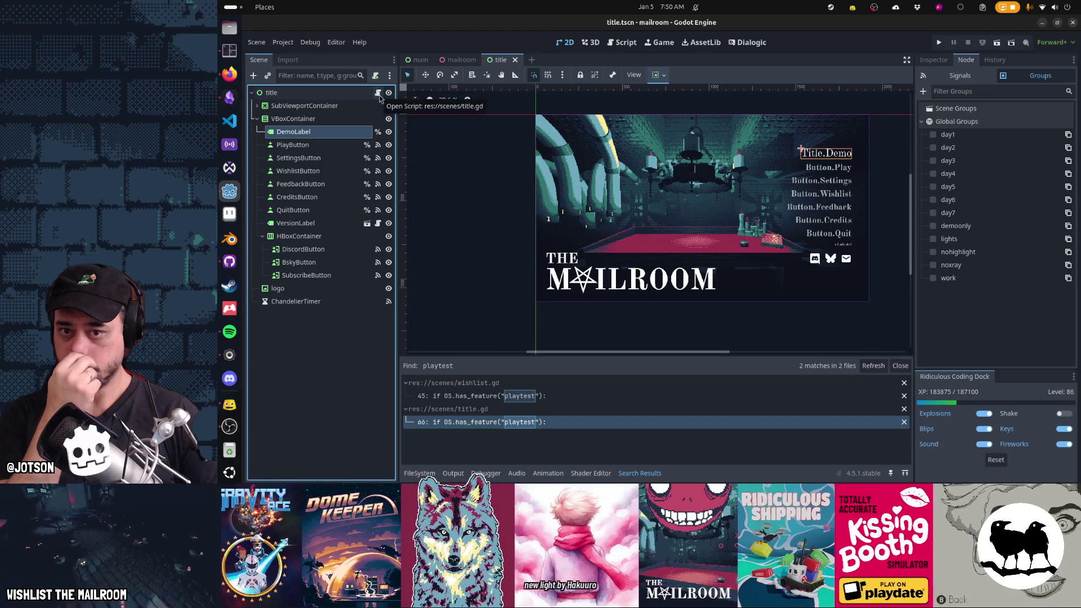
click(378, 94)
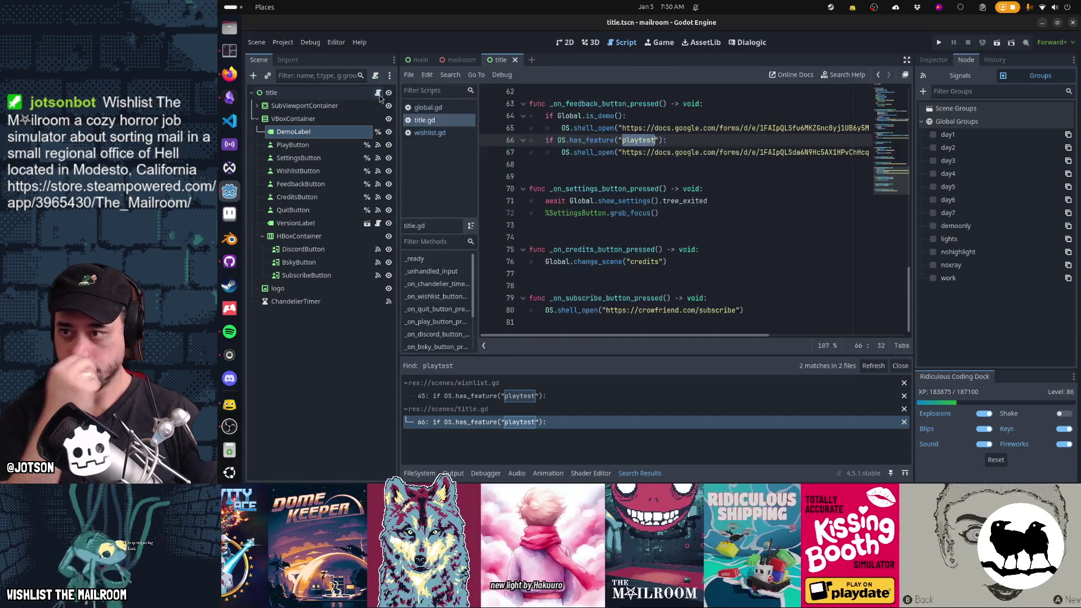
key(ctrl+f)
text(t)
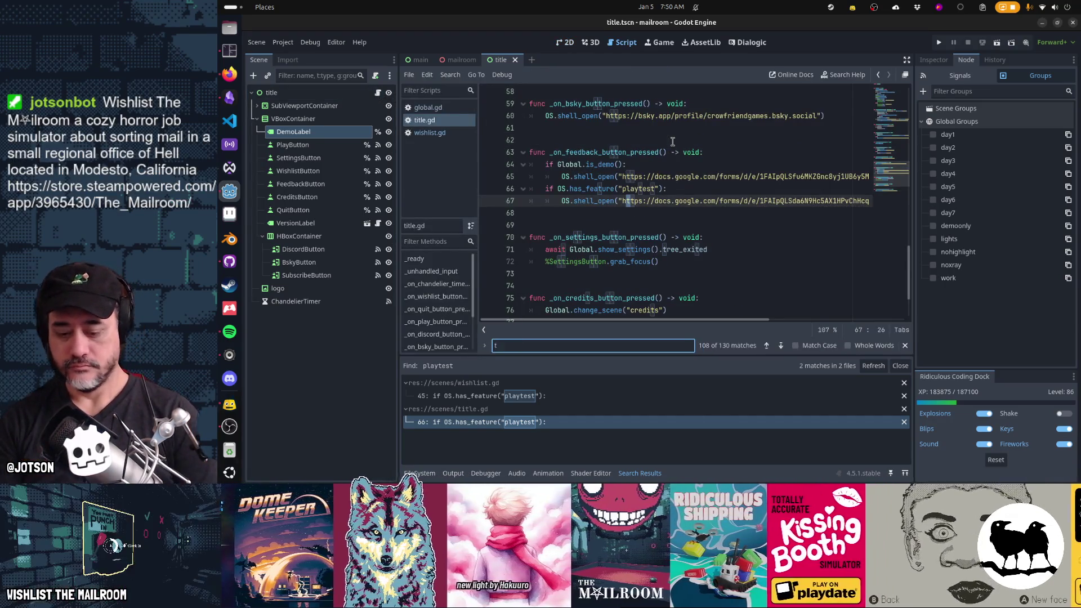
text(itle.demo)
key(Escape)
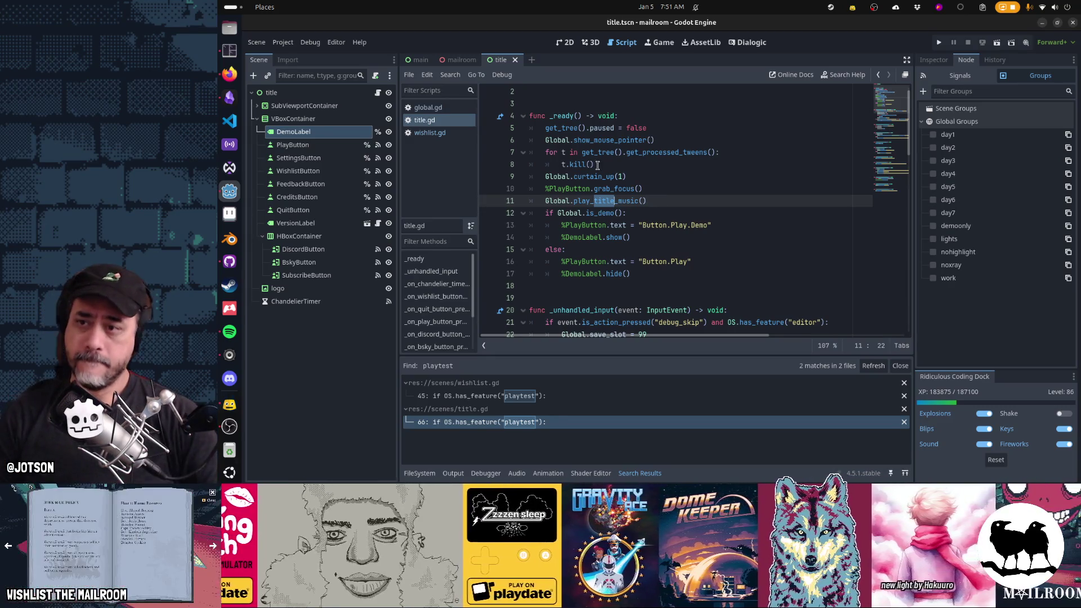
Step: Open global.gd at the blank line after is_demo and start a project-wide search
click(433, 112)
click(685, 227)
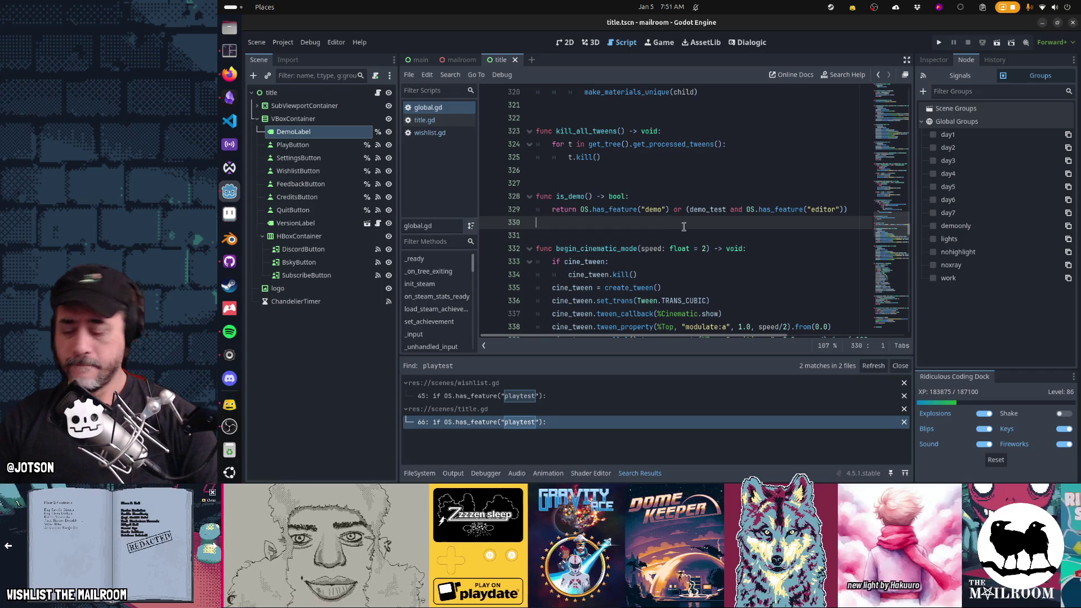
key(ctrl+shift+f)
Step: In global.gd, add func is_playtest() -> bool returning OS.has_feature("playtest") and save
text(playt)
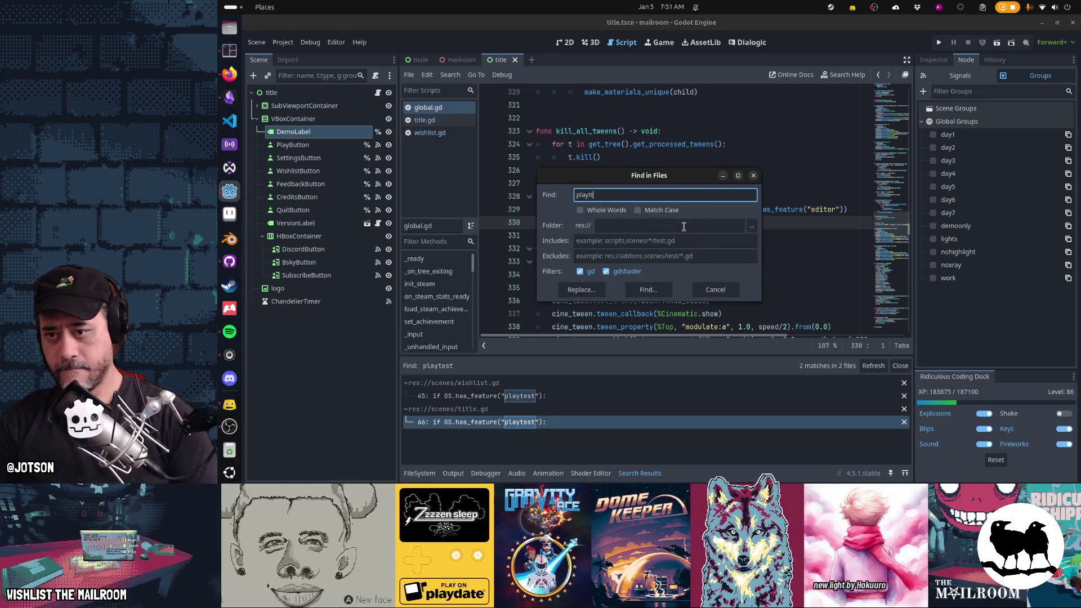
key(Escape)
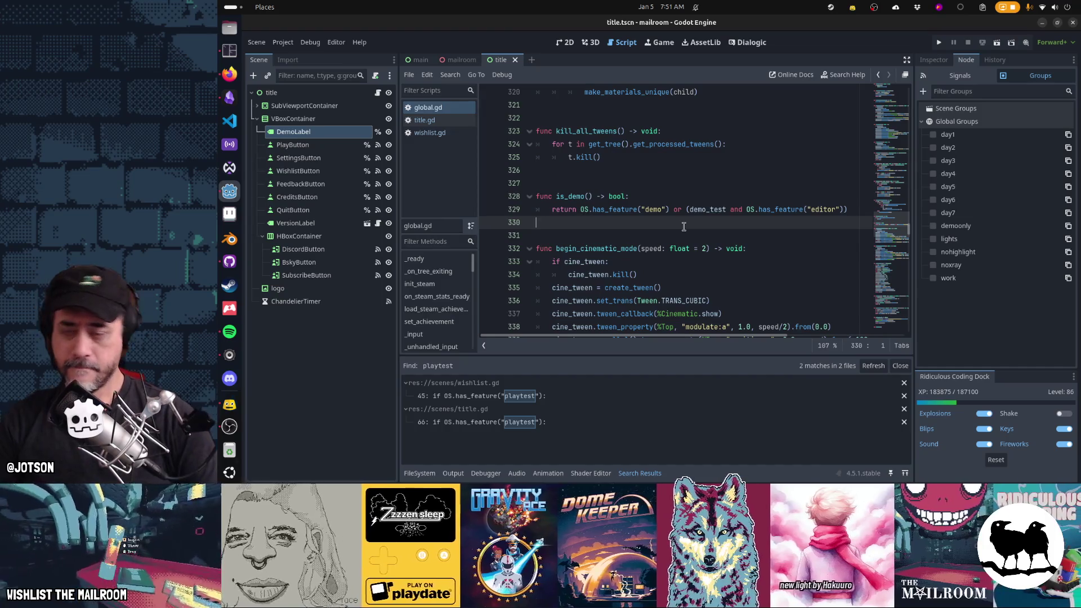
key(Return)
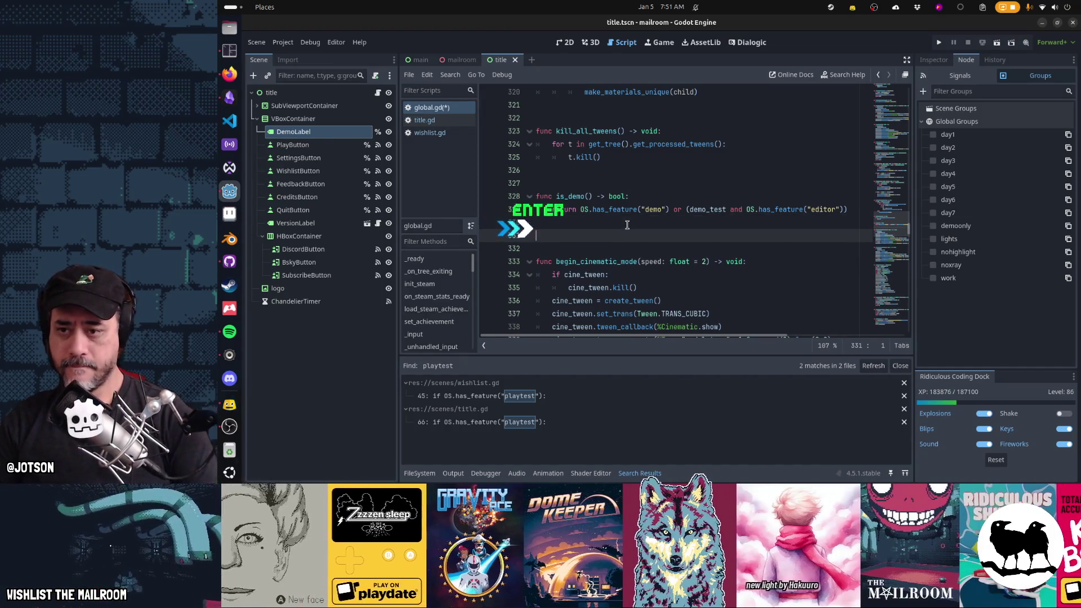
key(Return)
text(func is_playtest() -> bool)
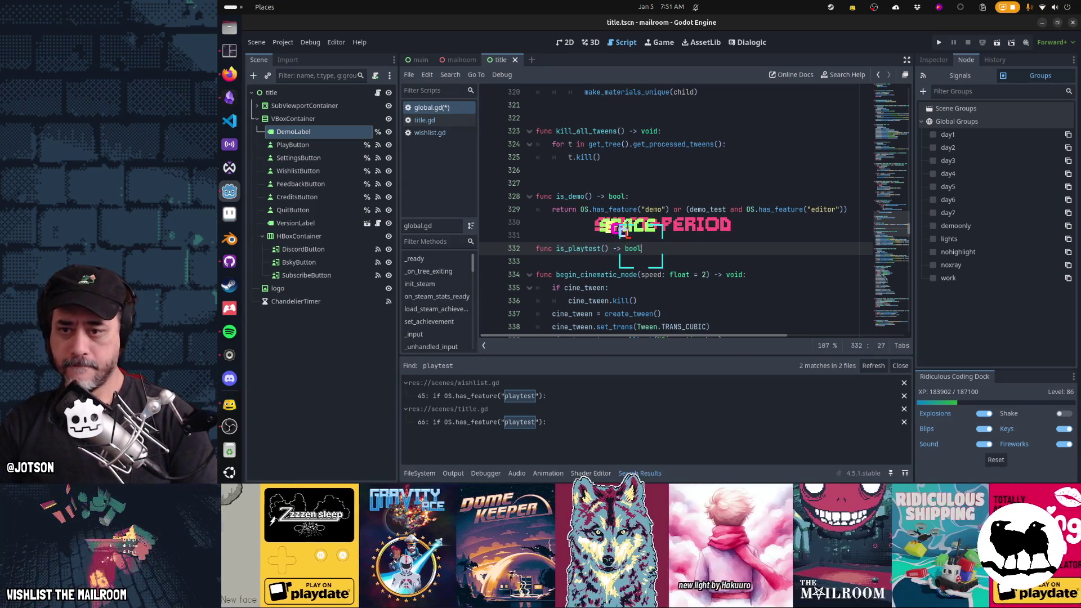
text(:)
key(Return)
text(return OS.has_feature("playtest)
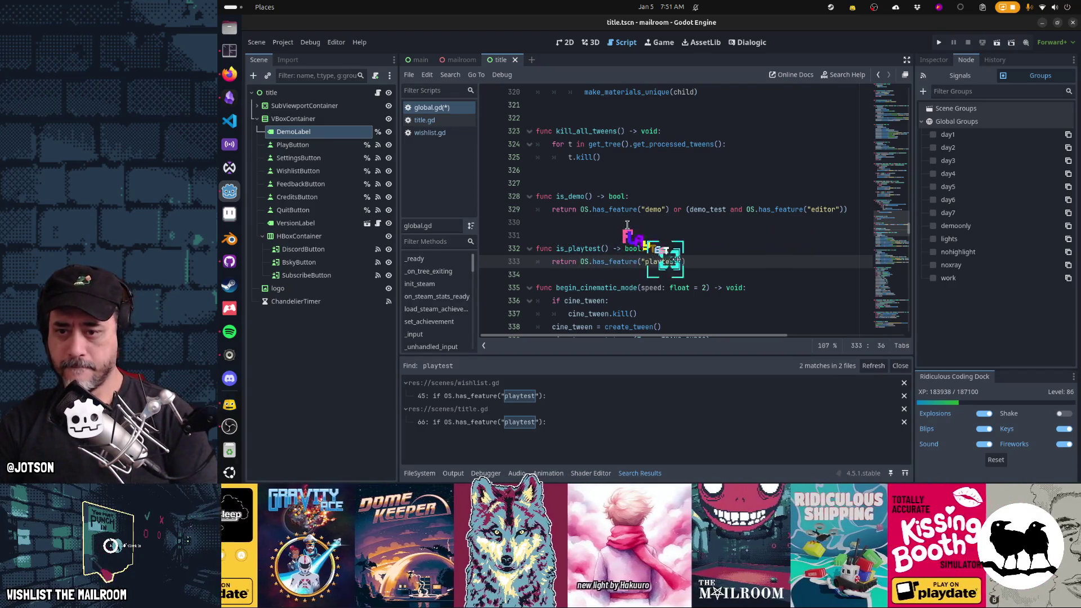
key(End)
key(Return)
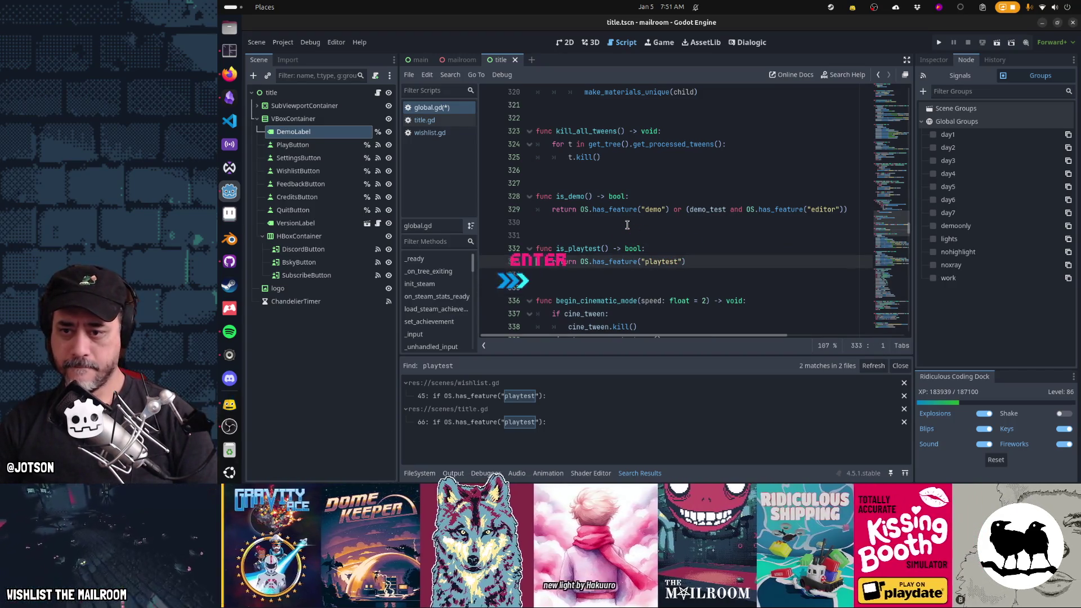
key(ctrl+s)
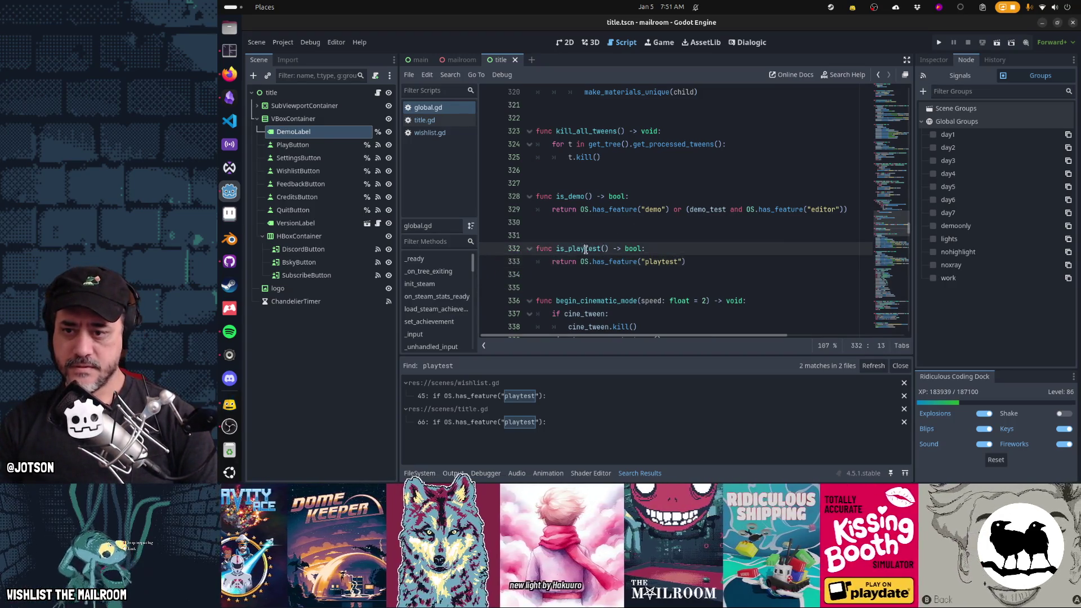
Step: Replace the feature check on wishlist.gd line 45 with Global.is_playtest() and save
click(525, 395)
key(End)
key(shift+Home)
key(shift+Right)
key(shift+Right)
key(shift+Right)
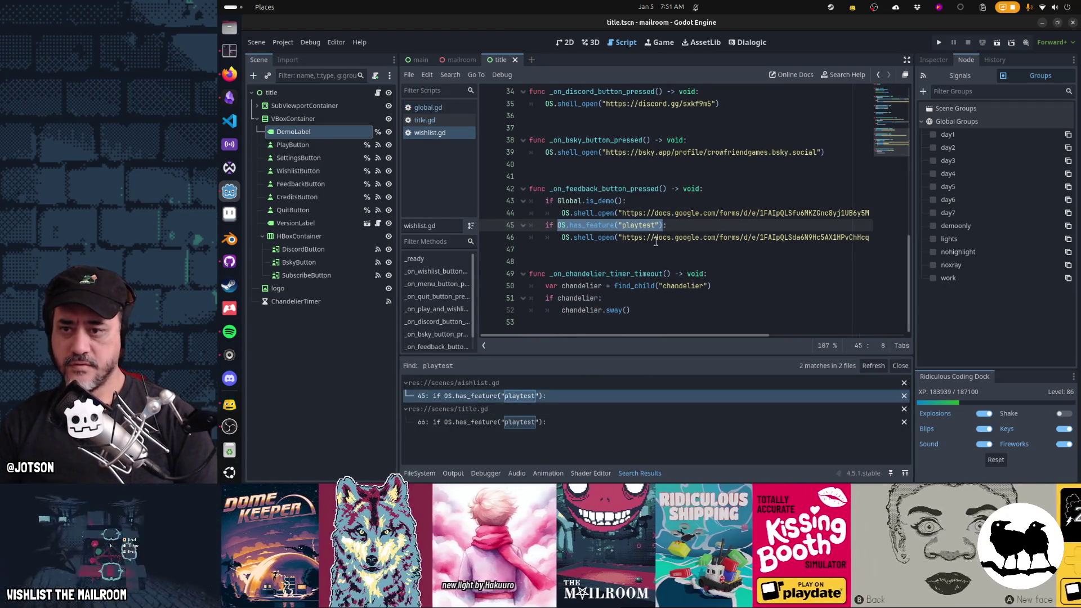
text(is_playtest)
text(Global.)
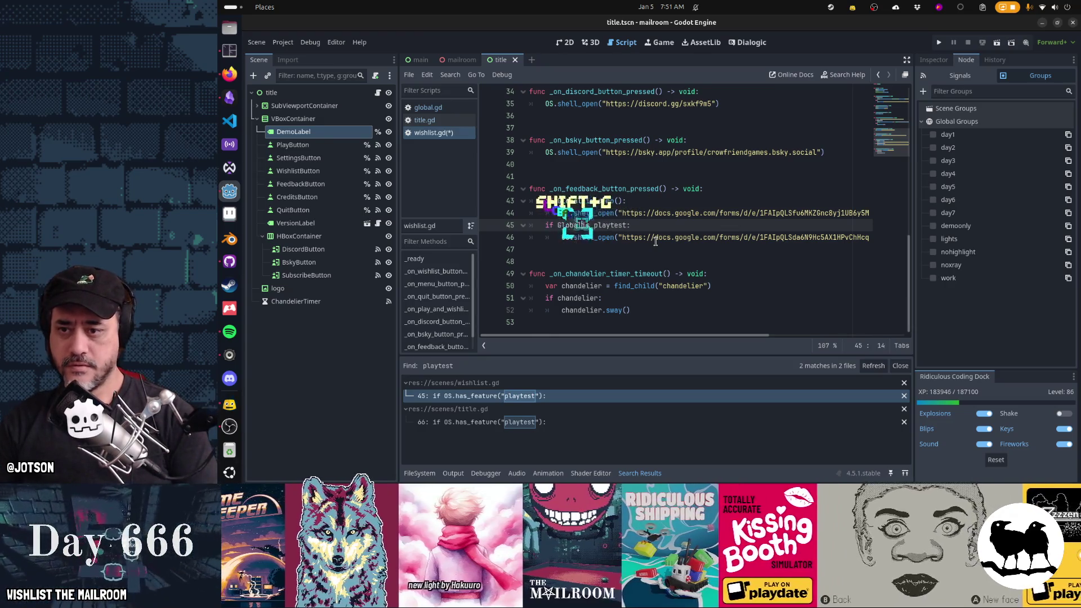
text(()
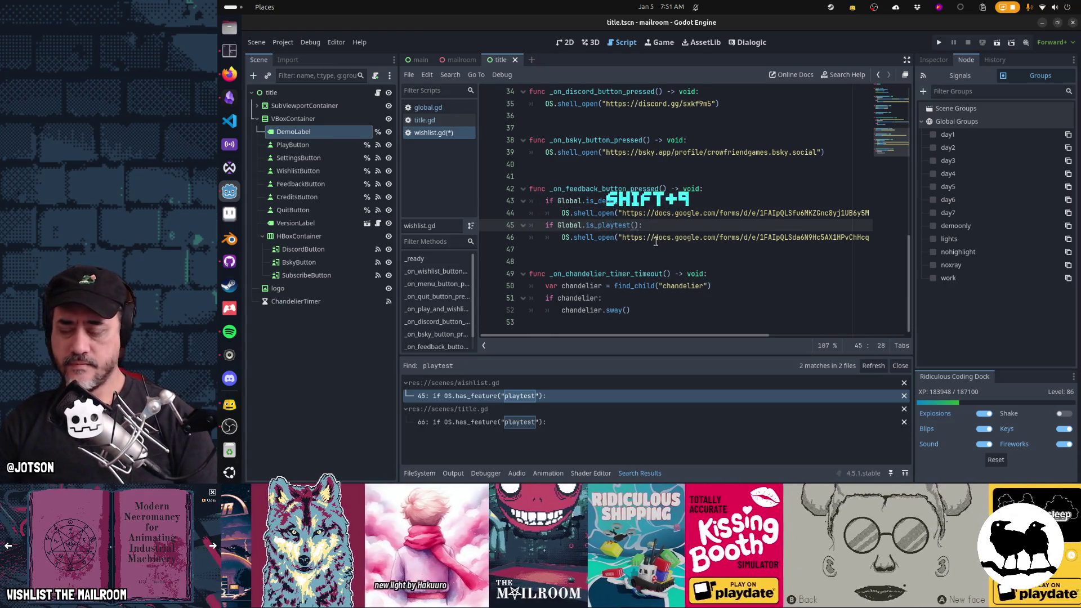
key(End)
key(shift+Home)
key(ctrl+c)
key(ctrl+s)
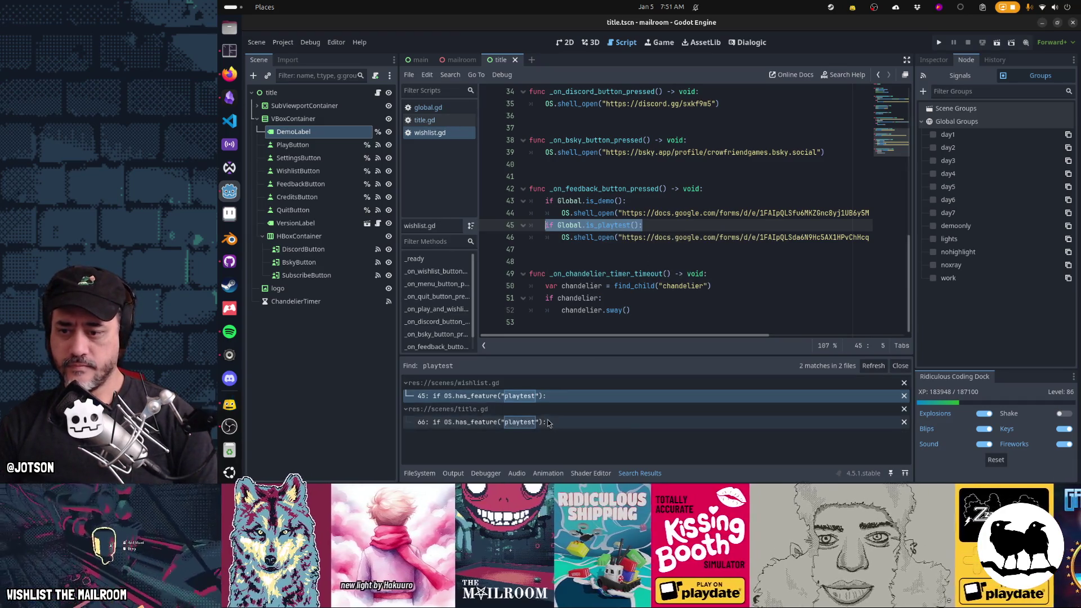
Step: Replace title.gd line 66's feature check with Global.is_playtest(), save, and verify the helper definition
click(478, 422)
click(678, 322)
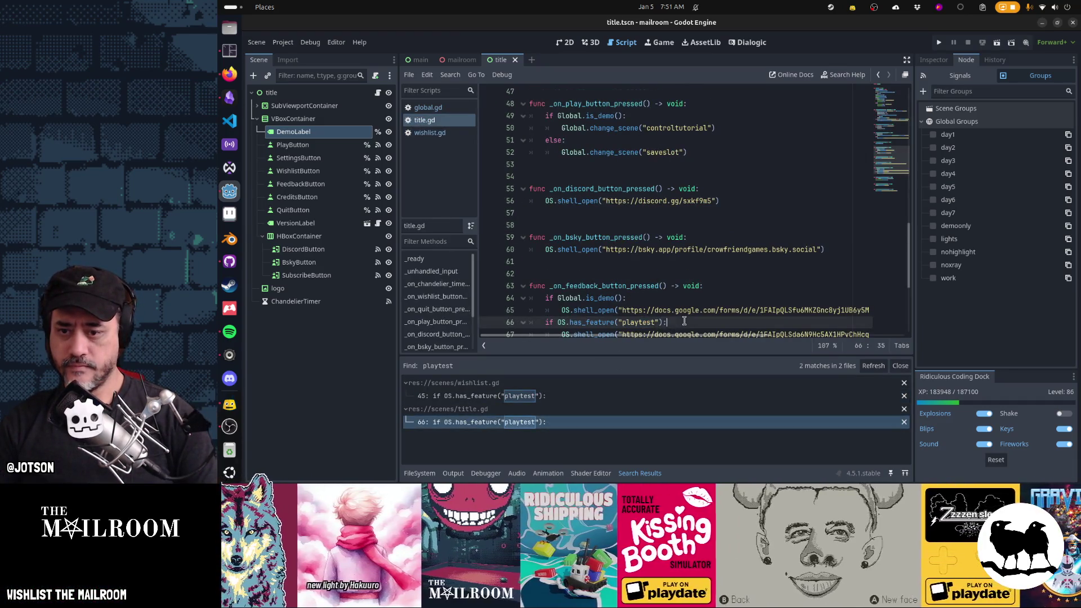
key(shift+Home)
key(ctrl+v)
key(ctrl+s)
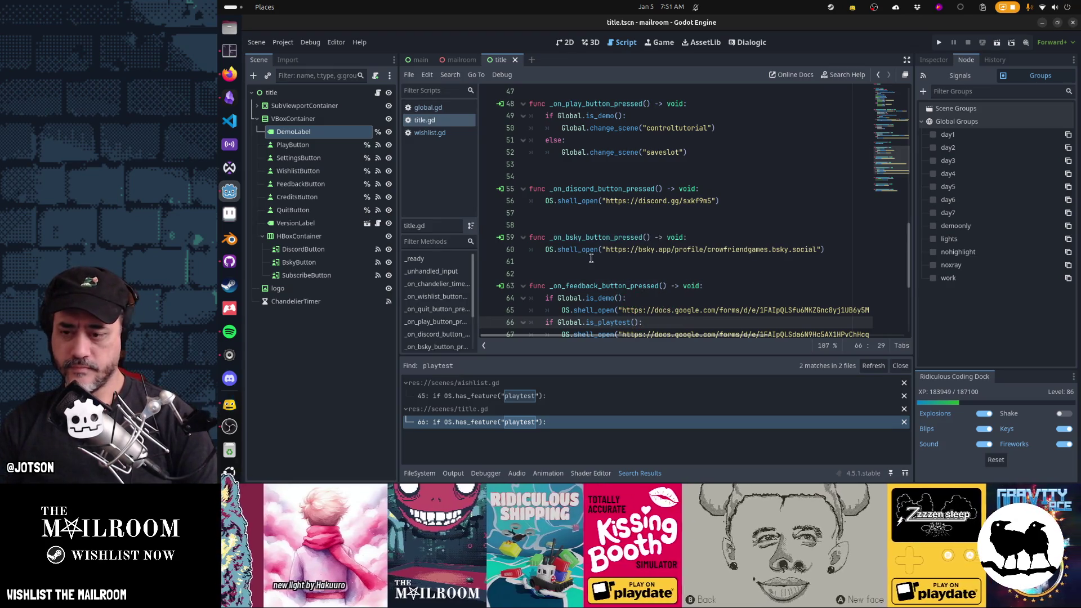
scroll(607, 219, down, 3)
ctrl+click(606, 218)
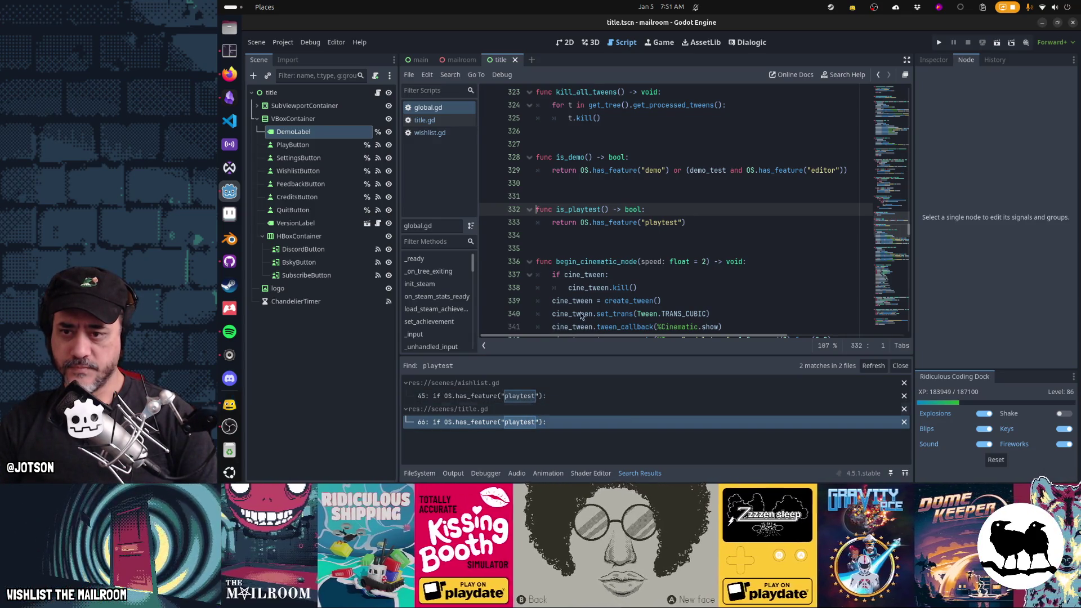
click(443, 121)
Step: In title.gd, duplicate the is_demo check on line 12 and turn the copy into an elif
click(433, 132)
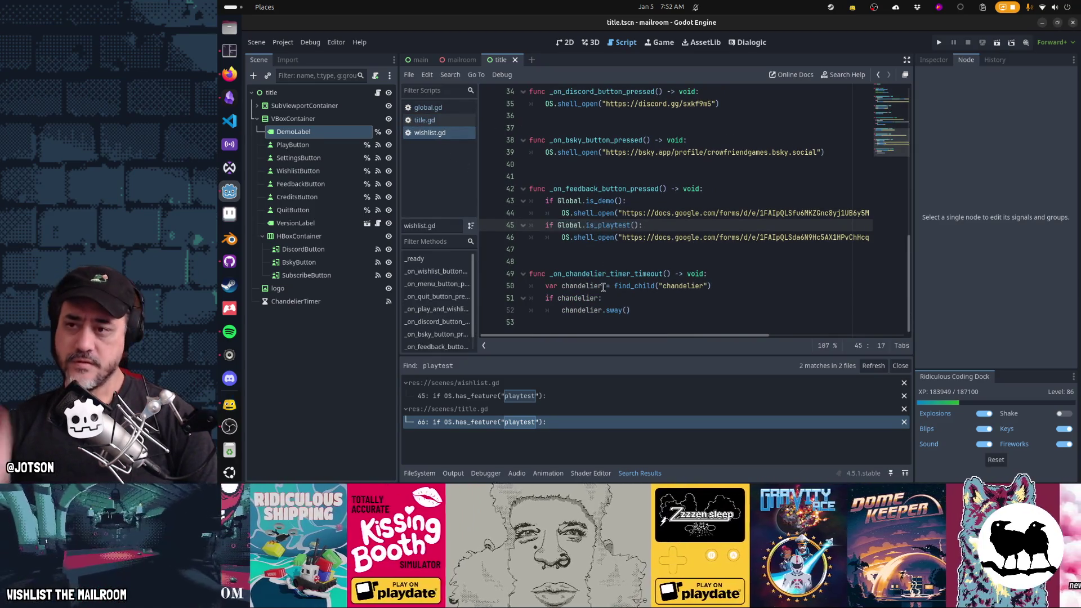
click(444, 124)
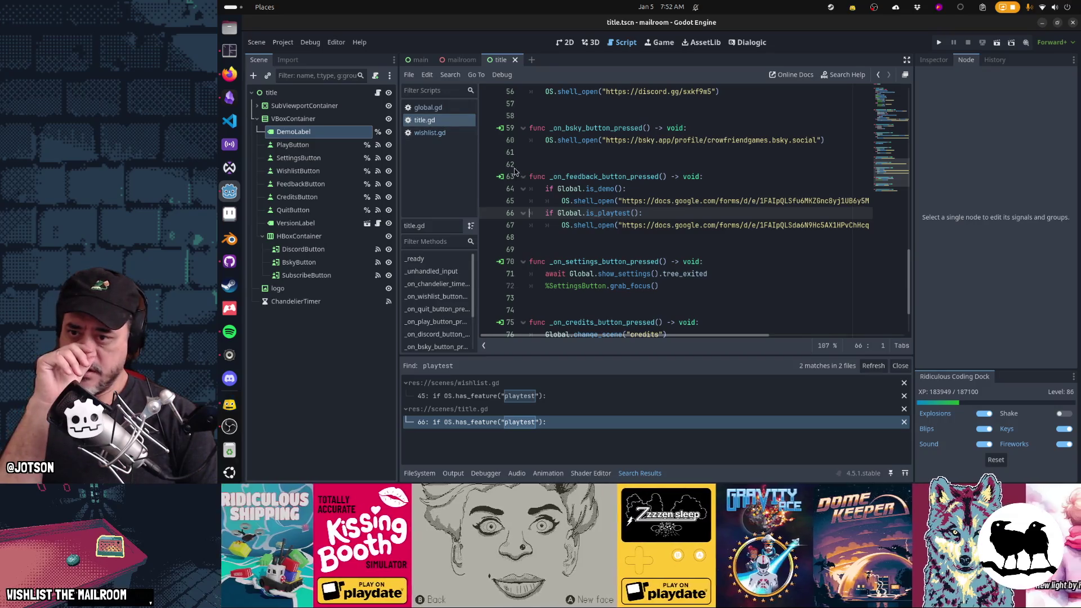
click(630, 203)
key(ctrl+Home)
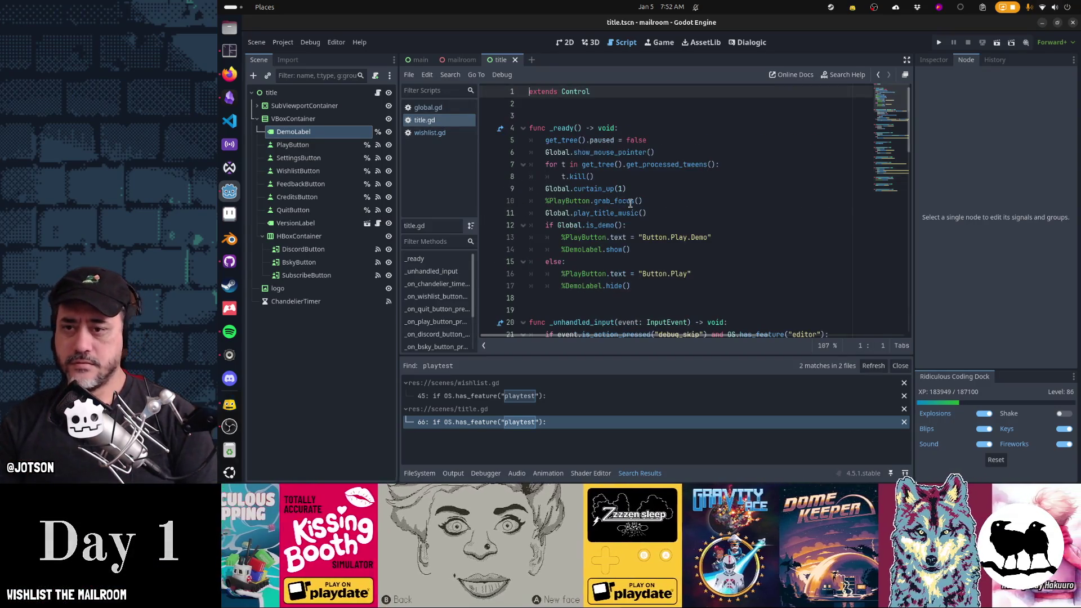
key(Down)
key(Down)
key(Down)
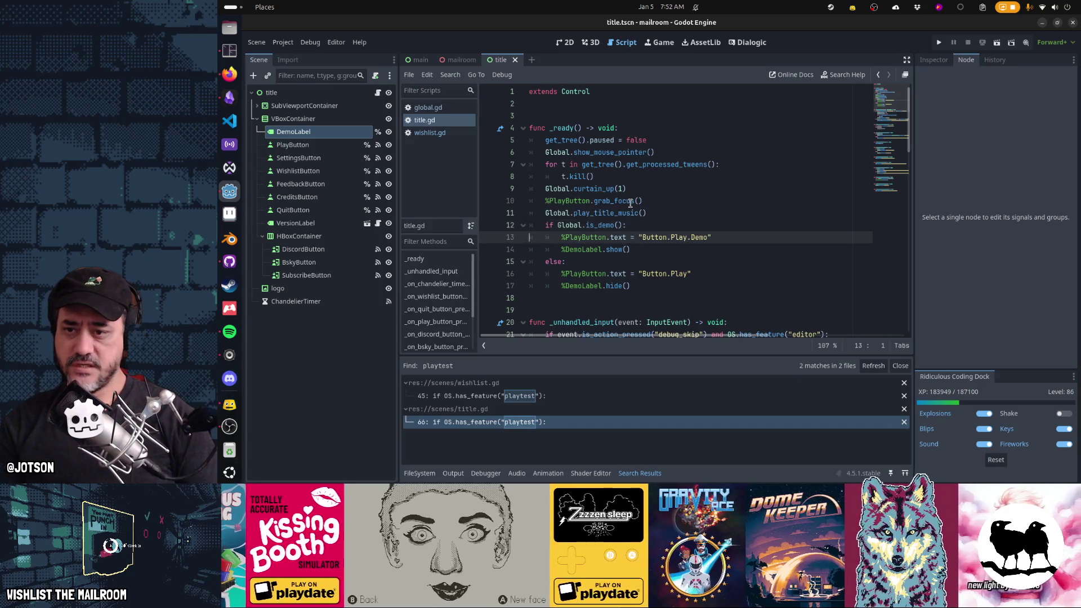
key(End)
key(shift+Home)
key(ctrl+c)
key(Home)
key(ctrl+v)
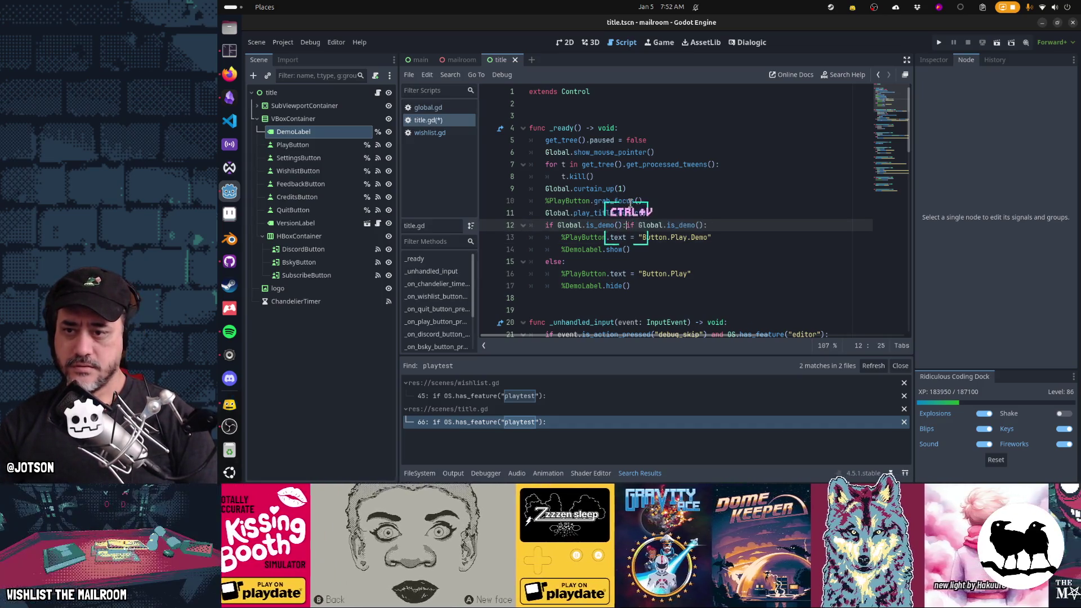
key(Return)
key(BackSpace)
text(el)
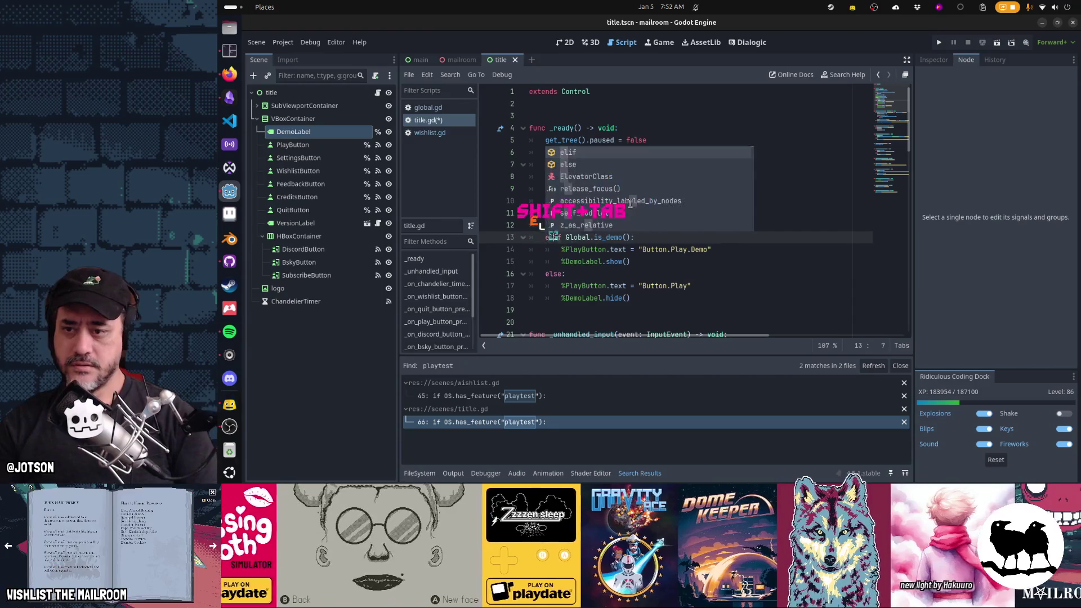
Step: Change the first check to is_playtest, paste the branch body with button text PLAYTEST, and save
key(Up)
key(End)
key(BackSpace)
key(BackSpace)
key(BackSpace)
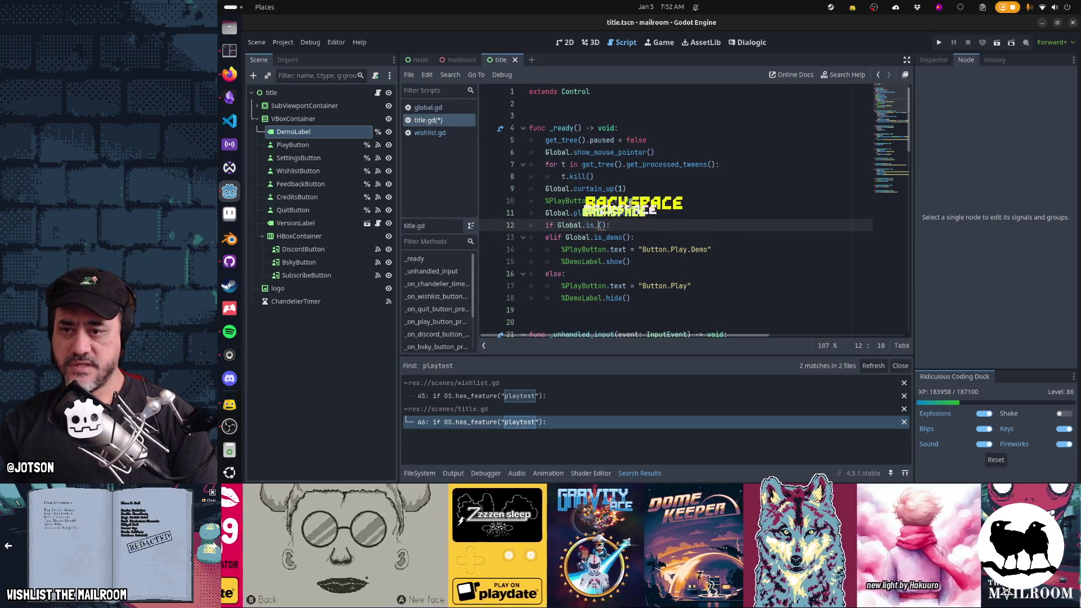
text(ytest)
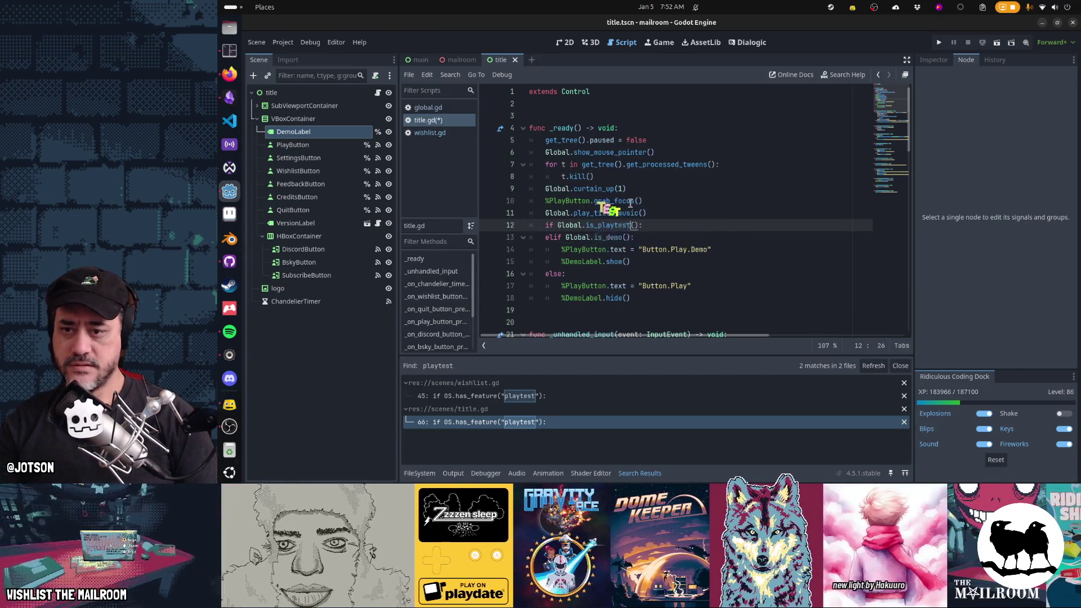
key(Down)
key(Home)
key(ctrl+v)
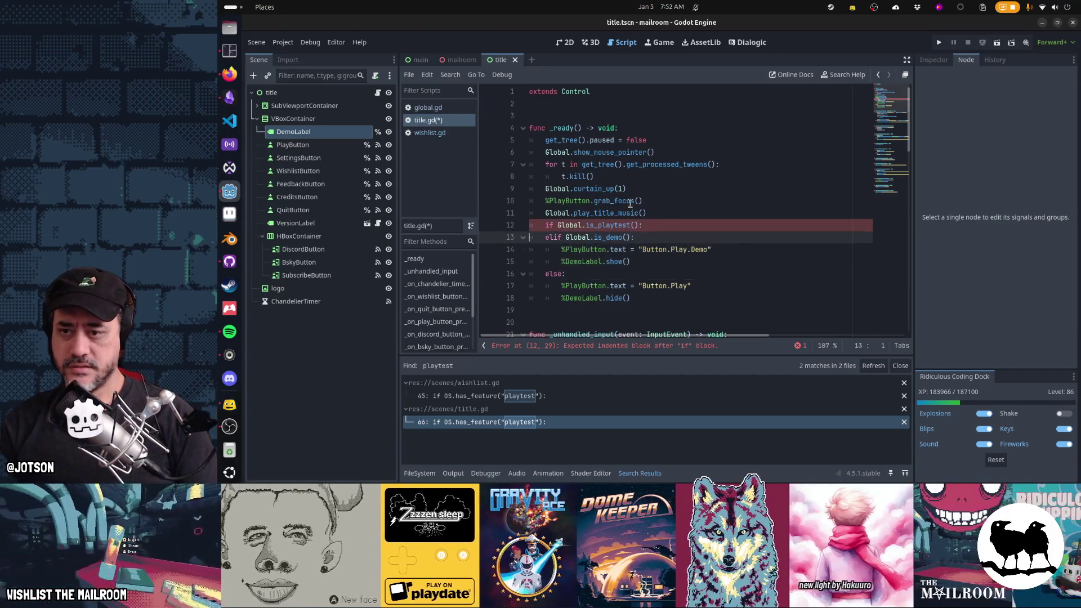
key(Up)
key(Up)
key(End)
key(Left)
key(ctrl+shift+Left)
key(ctrl+shift+Left)
key(ctrl+shift+Left)
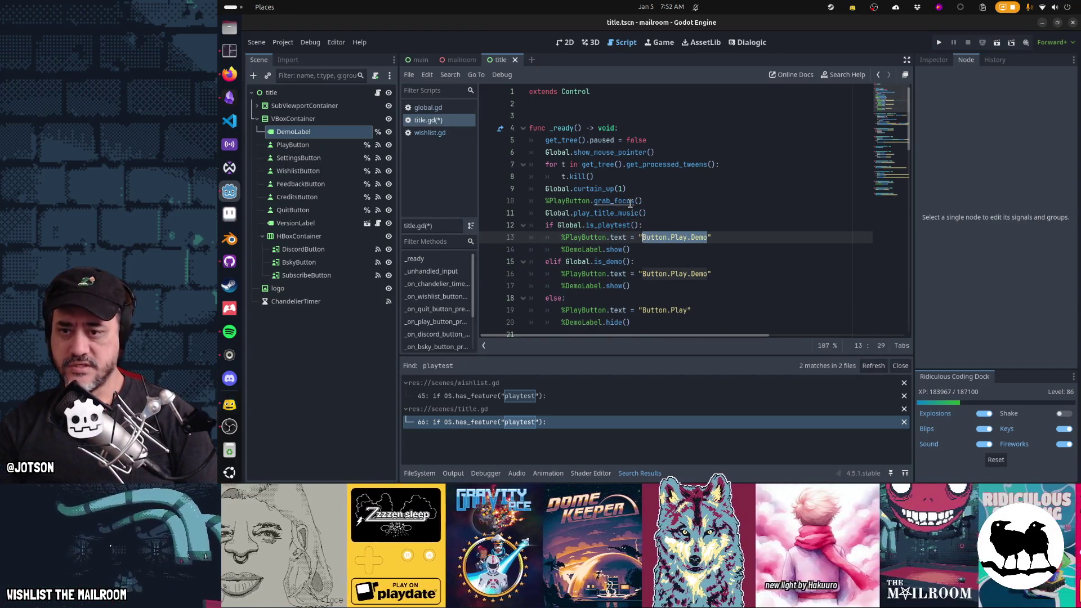
text(PLAYTEST)
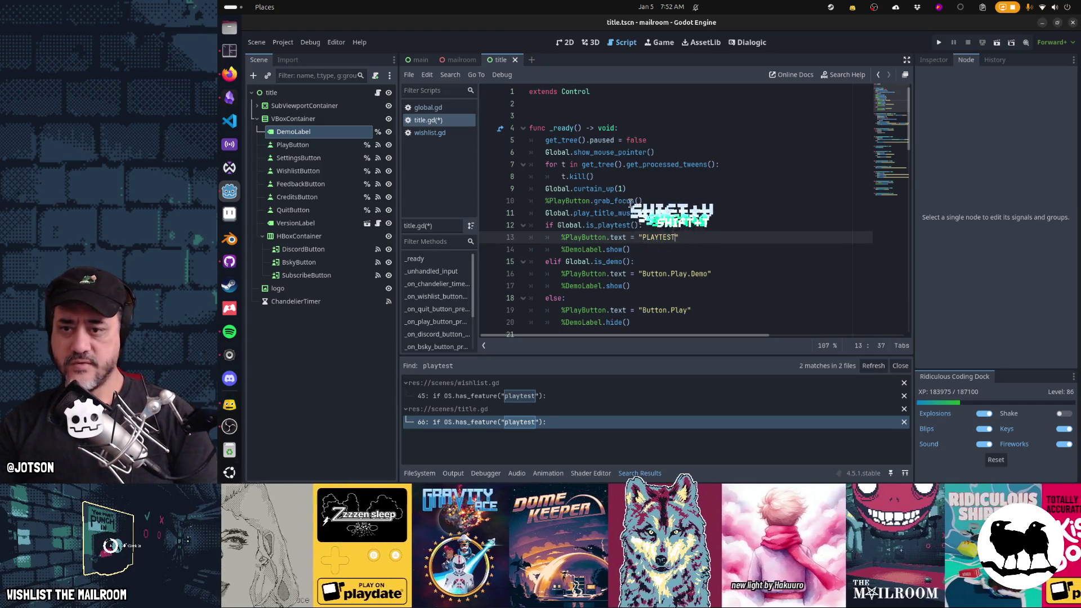
key(Down)
key(Down)
key(Down)
scroll(630, 203, down, 1)
key(ctrl+s)
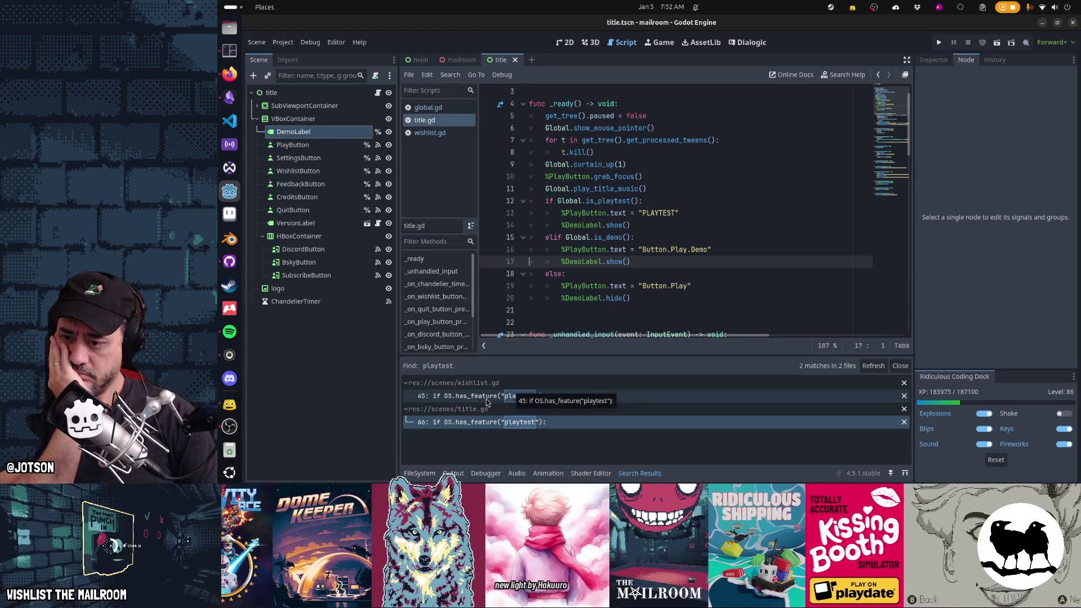
Step: Insert 'true or' before OS.has_feature in is_playtest() and run the game to test the title screen
ctrl+click(610, 202)
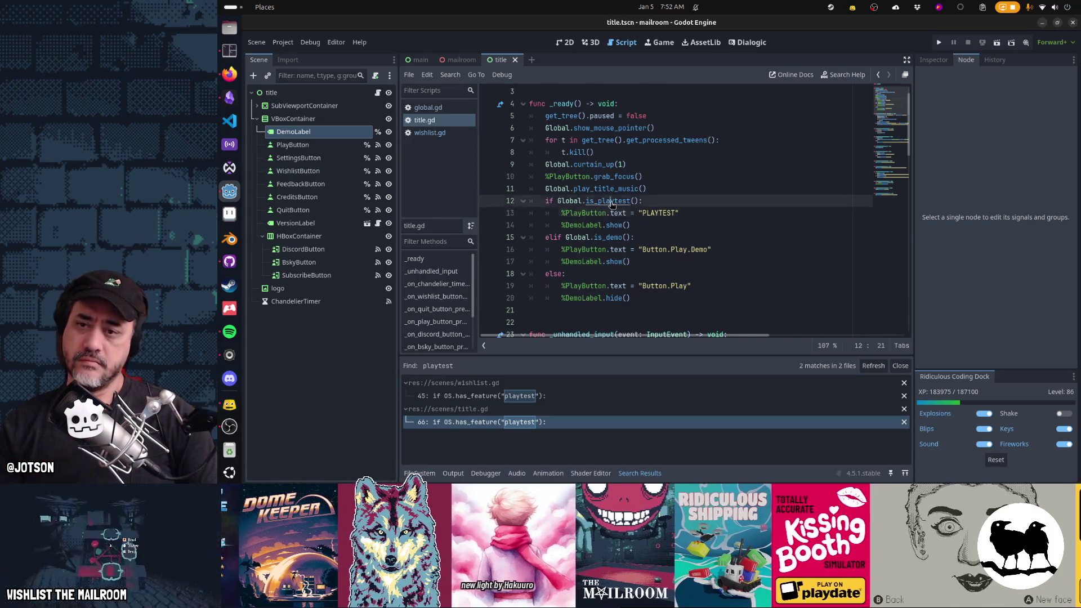
click(577, 222)
text(true or)
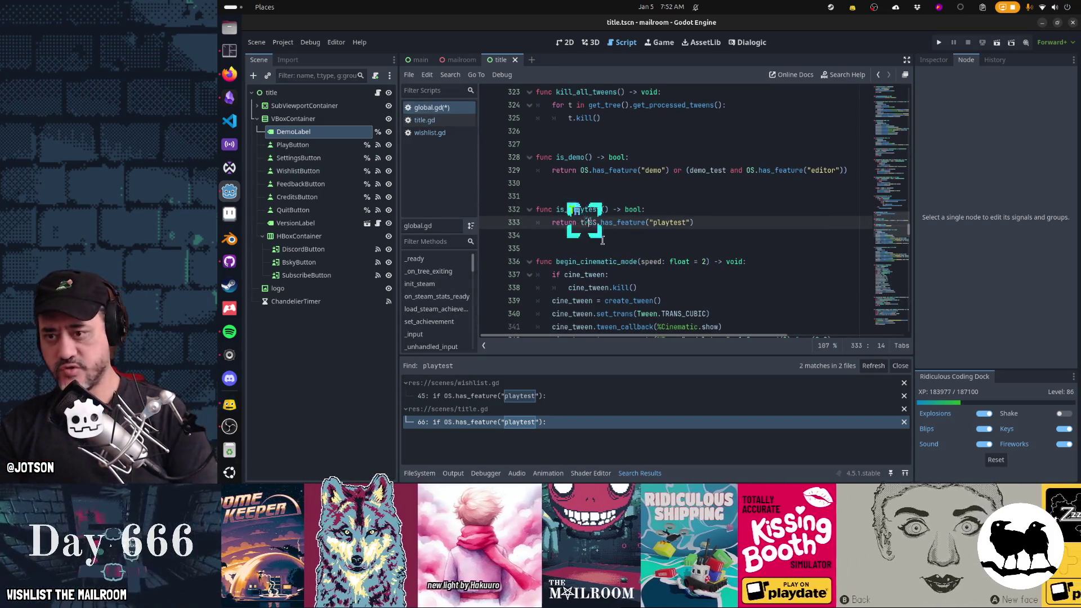
key(F5)
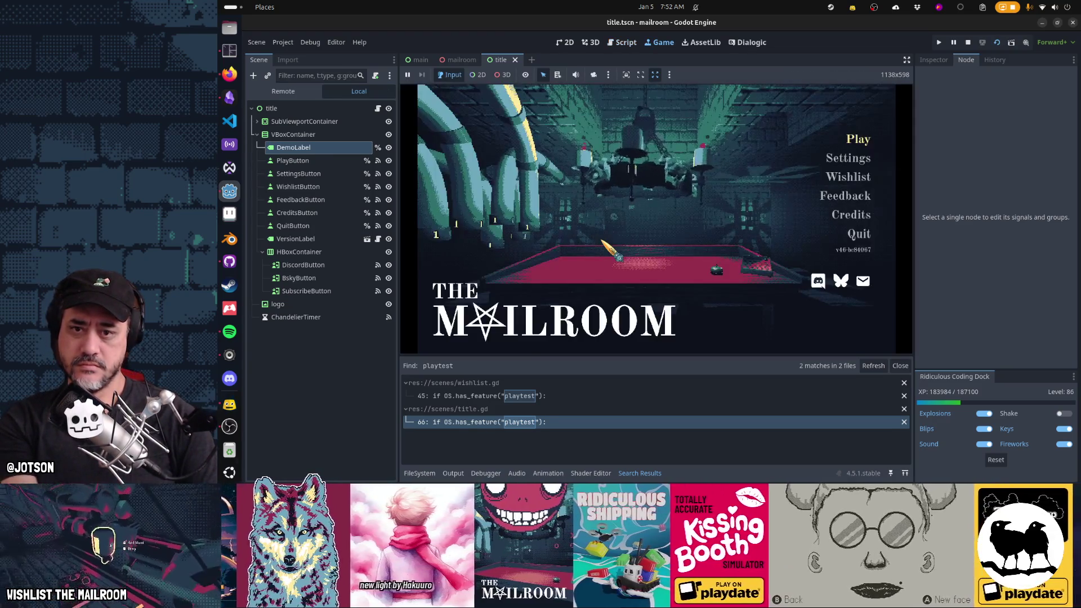
key(F8)
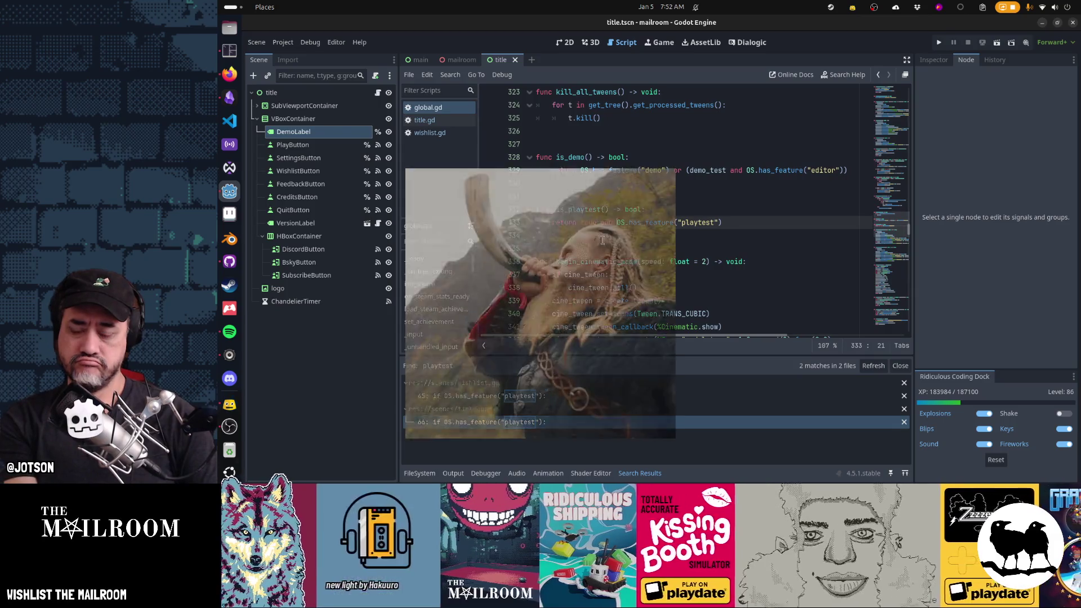
Step: Edit the is_playtest return line again, rerun the game, then stop it
key(BackSpace)
key(BackSpace)
key(BackSpace)
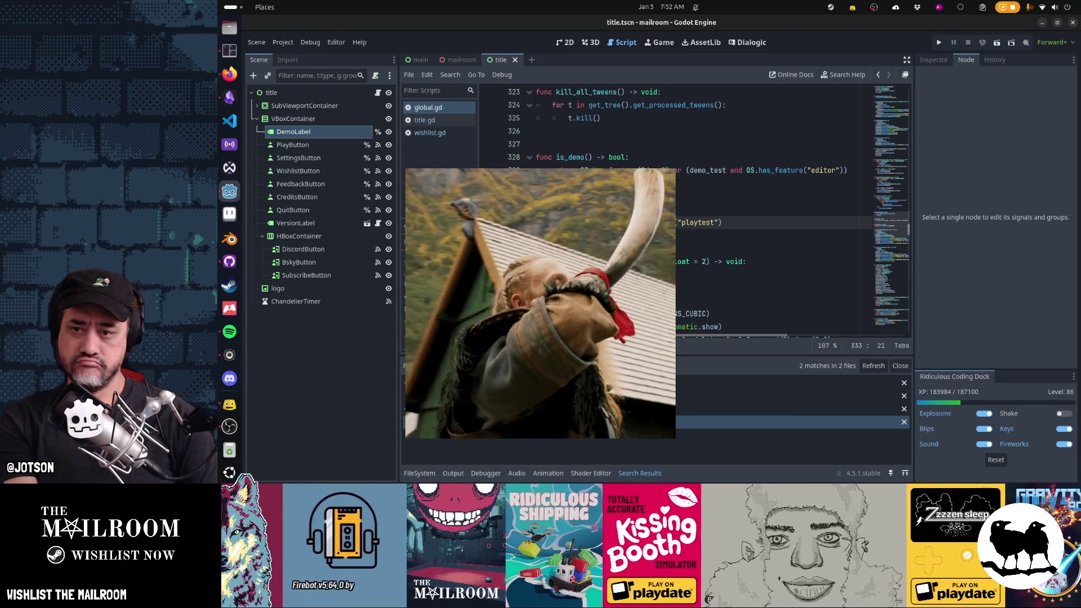
text(abc)
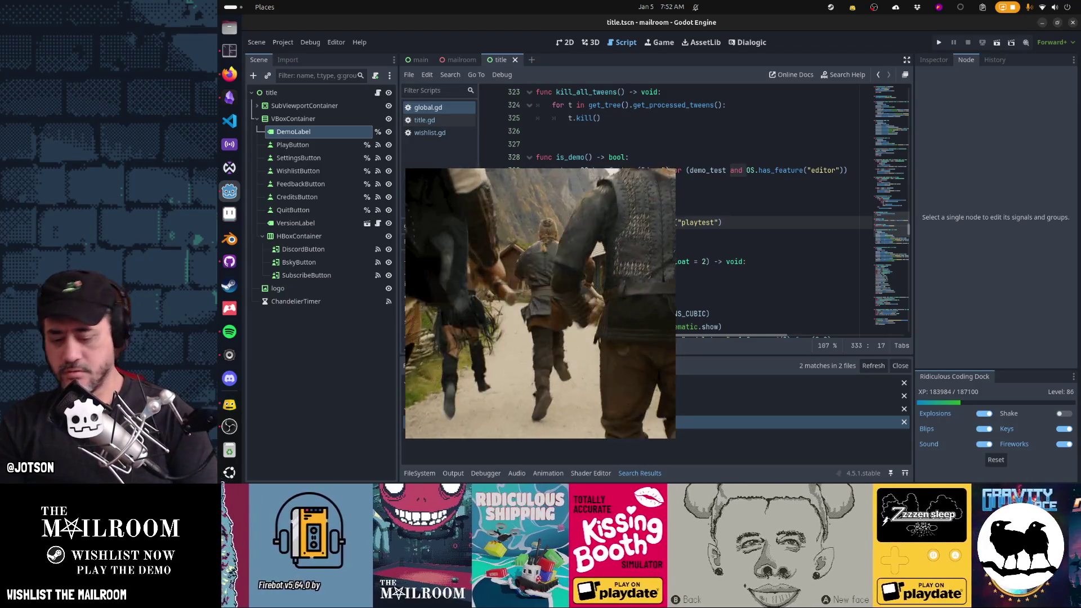
key(F5)
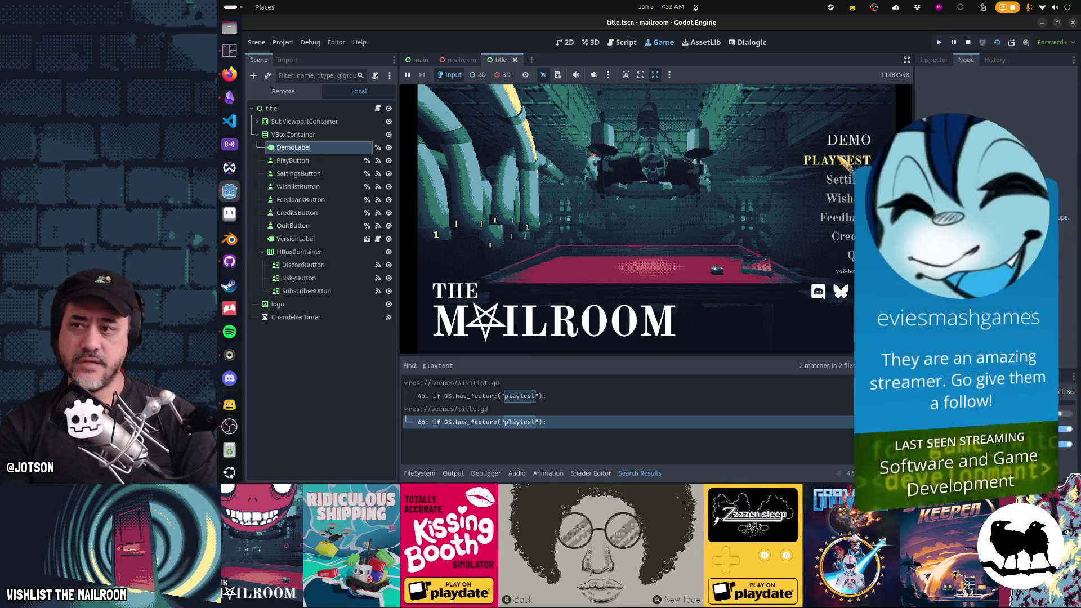
key(F8)
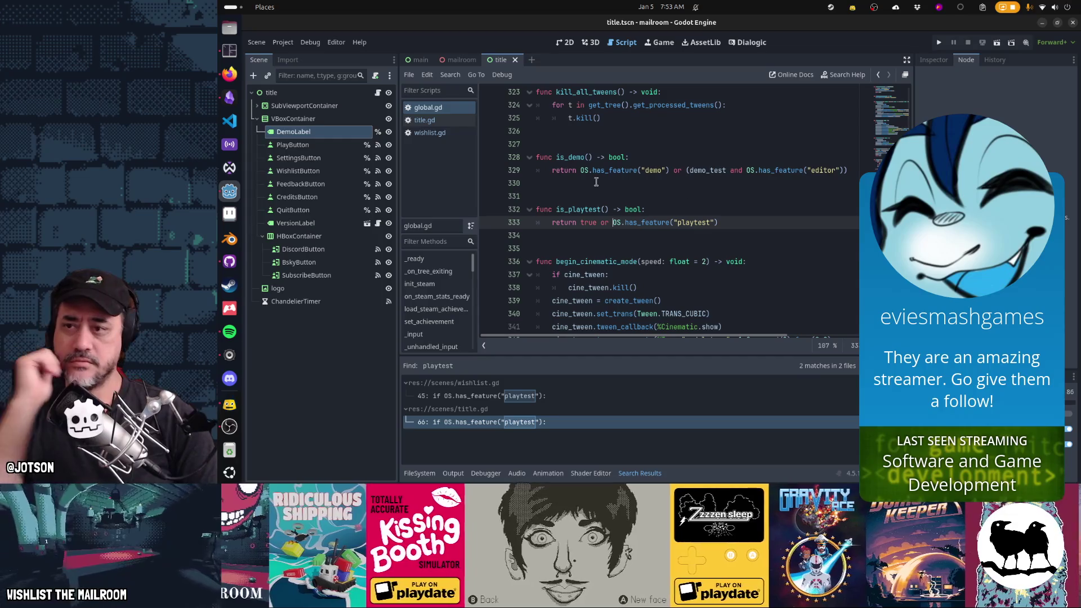
Step: In title.gd, overwrite the PLAYTEST button-text line 13 with the plain Button.Play line
click(439, 120)
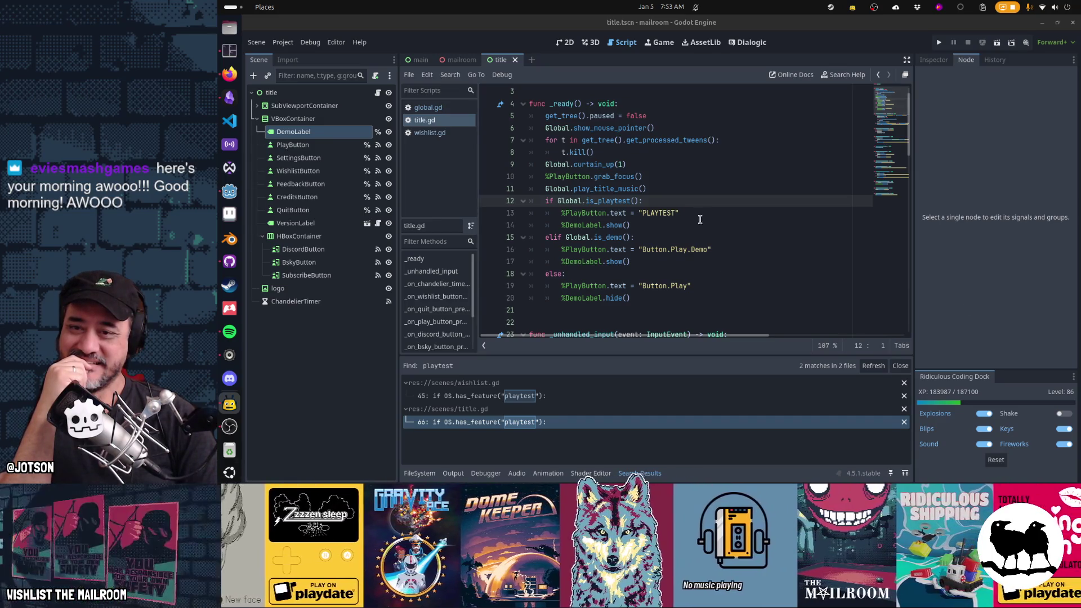
click(781, 212)
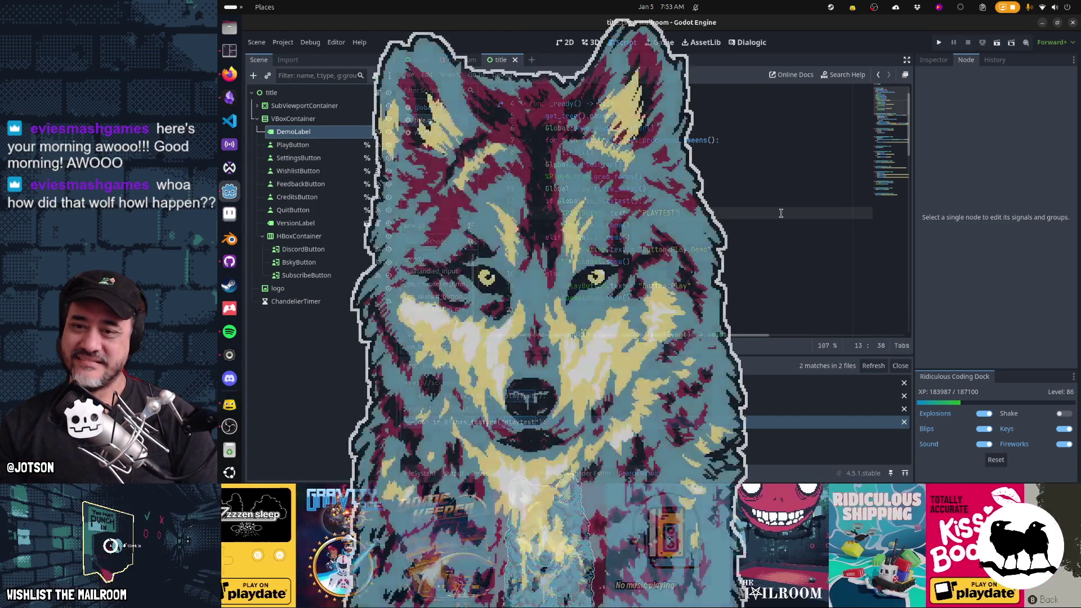
key(Down)
key(Down)
key(Down)
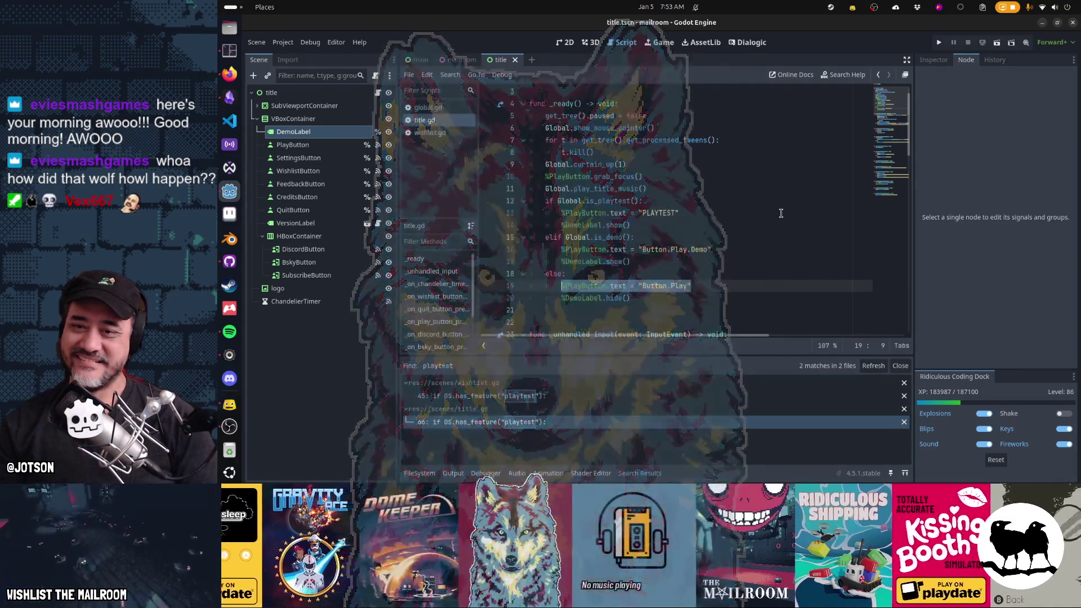
key(Up)
key(Up)
key(Up)
key(Home)
key(shift+End)
text(%PlayButton.text = "Button.Play")
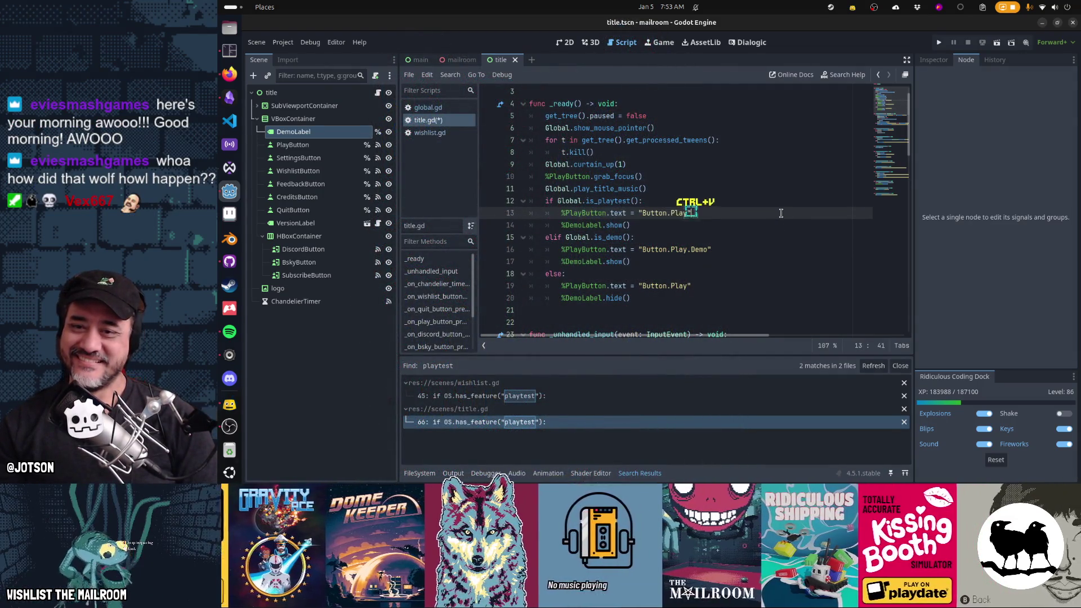
Step: Add %DemoLabel.text = "PLAYTEST" below it, save, and run the title scene with F6
key(Return)
text(%Cr)
key(BackSpace)
key(BackSpace)
text(DemoLabel.text = "PLAY)
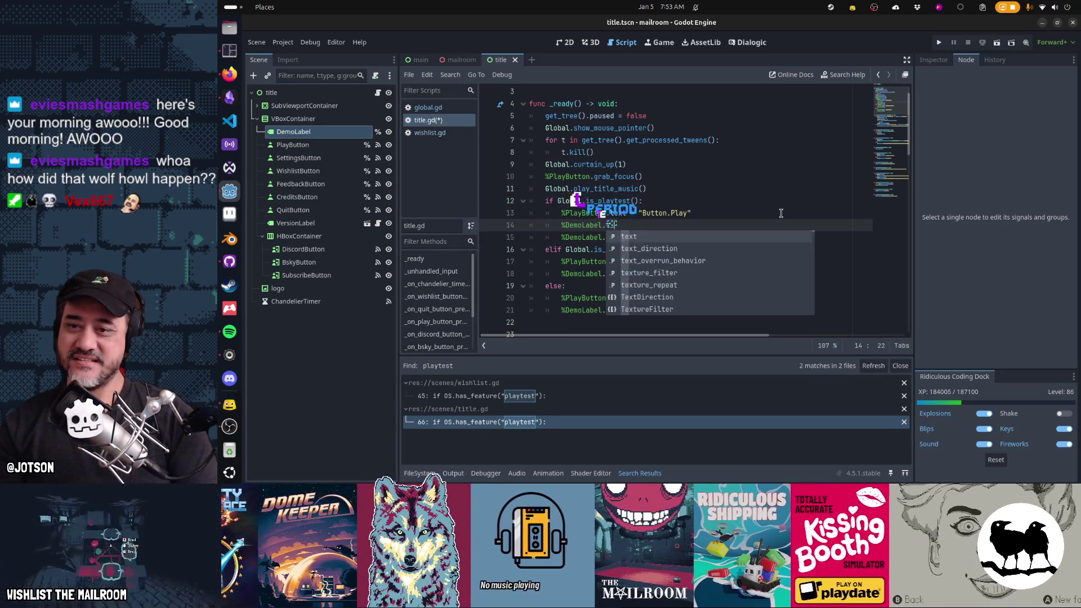
text(TEST)
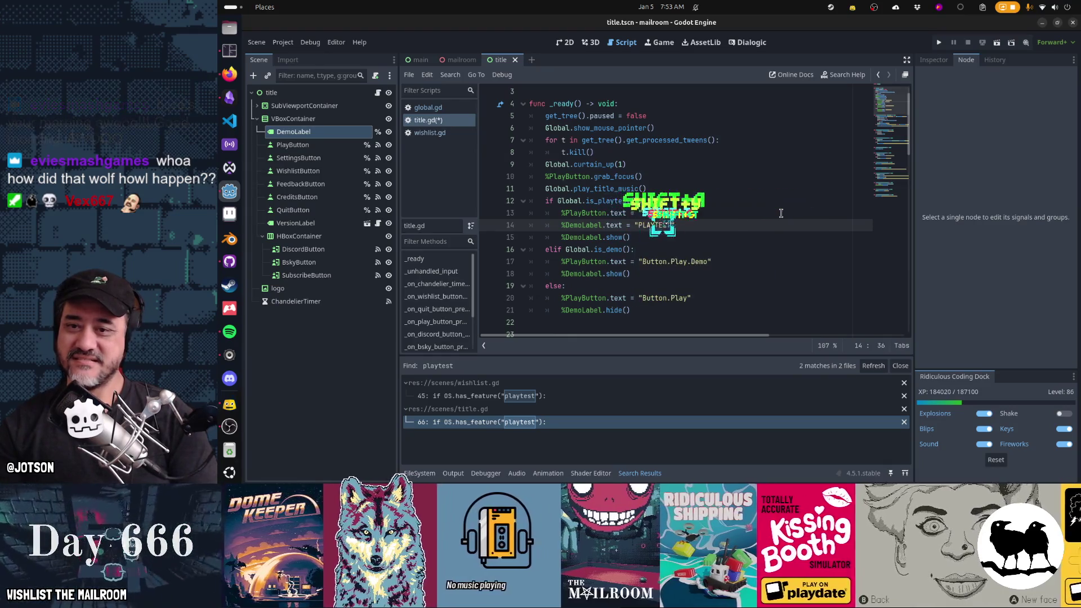
key(ctrl+s)
key(F6)
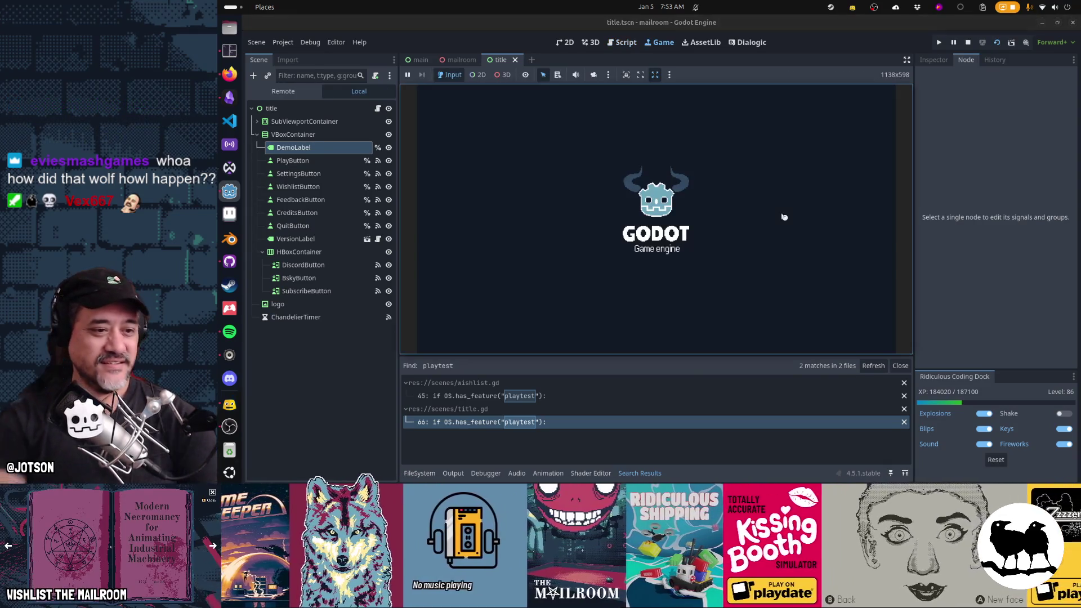
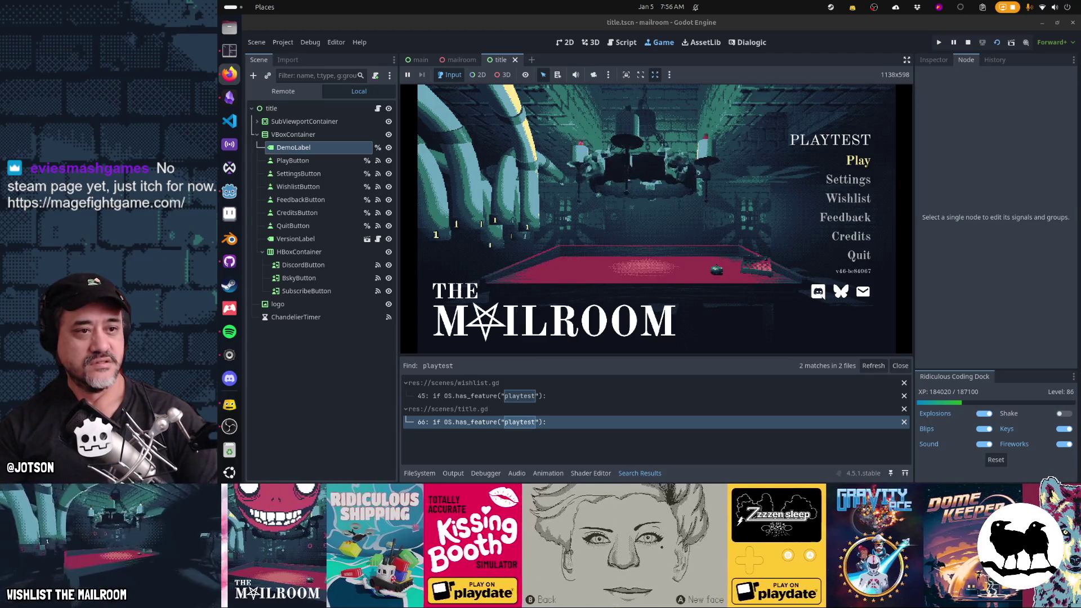
Step: Switch from the Godot editor to Firefox showing the Mage Arena Steam store page
key(alt+Tab)
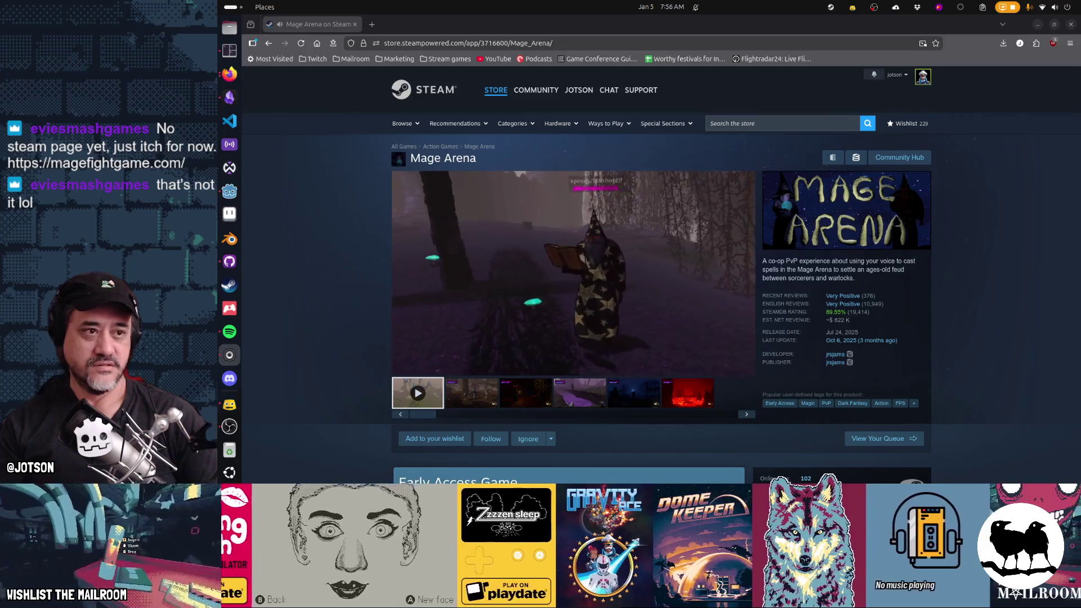
Step: Watch the Mage Arena trailer full screen, then exit back to the store page
mouse_move(712, 247)
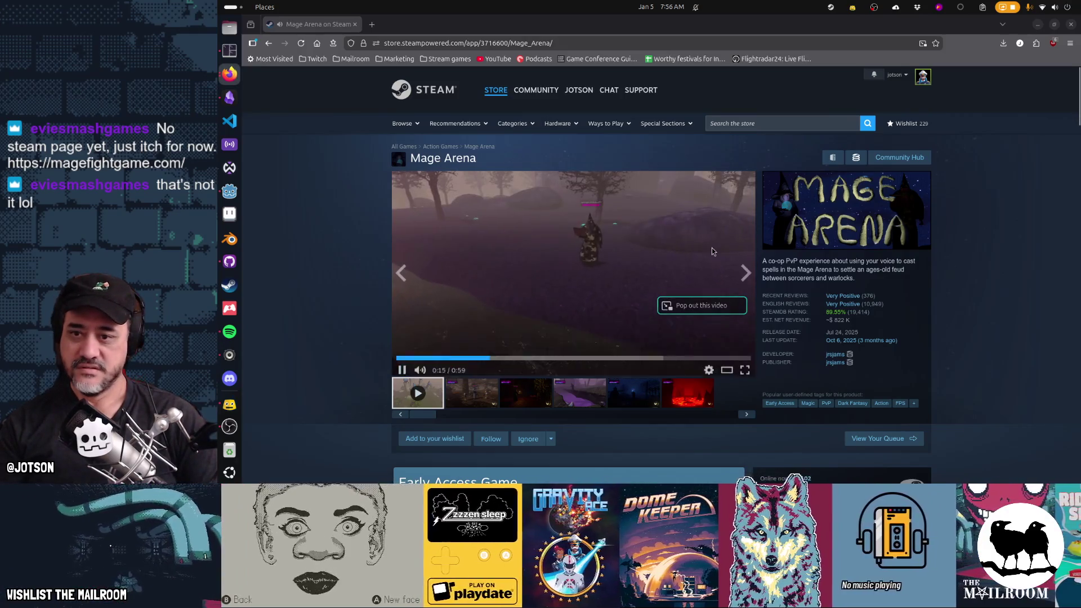
click(744, 369)
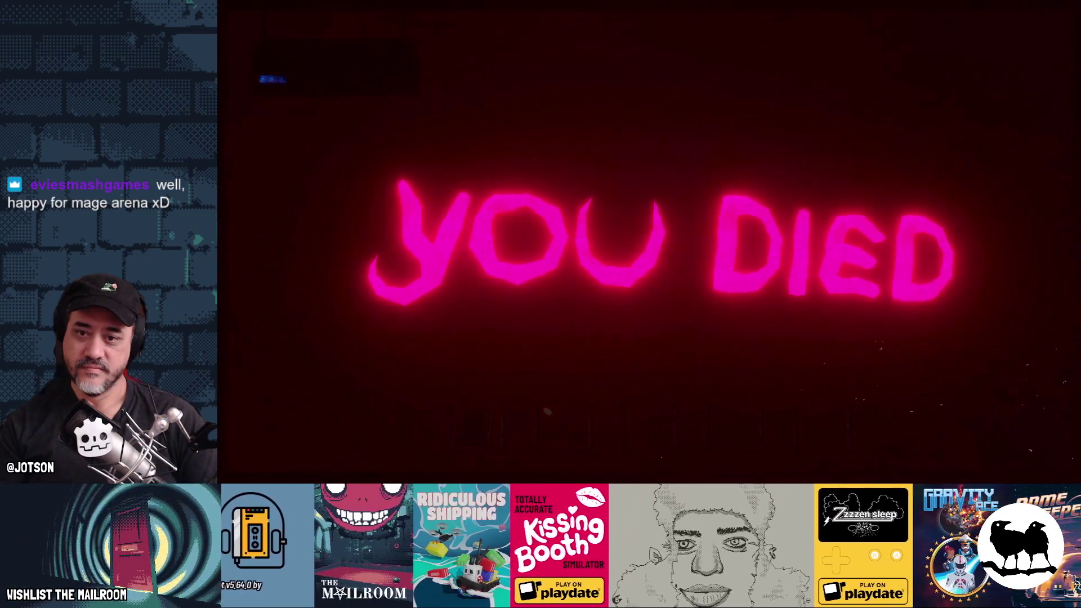
key(Escape)
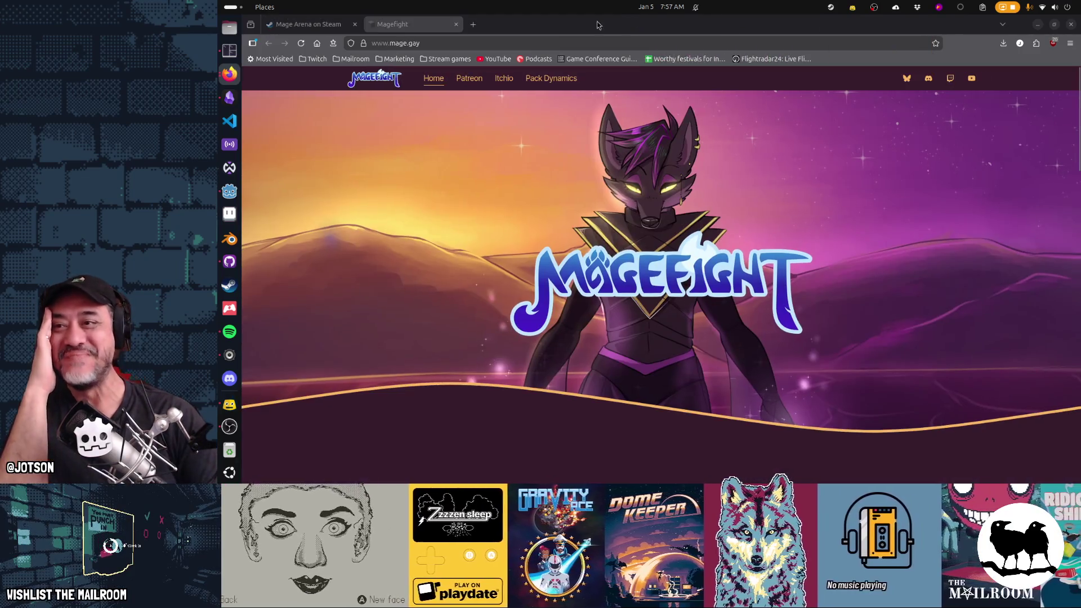
Step: Close the Mage Arena store tab and scroll down the Magefight website
middle_click(317, 25)
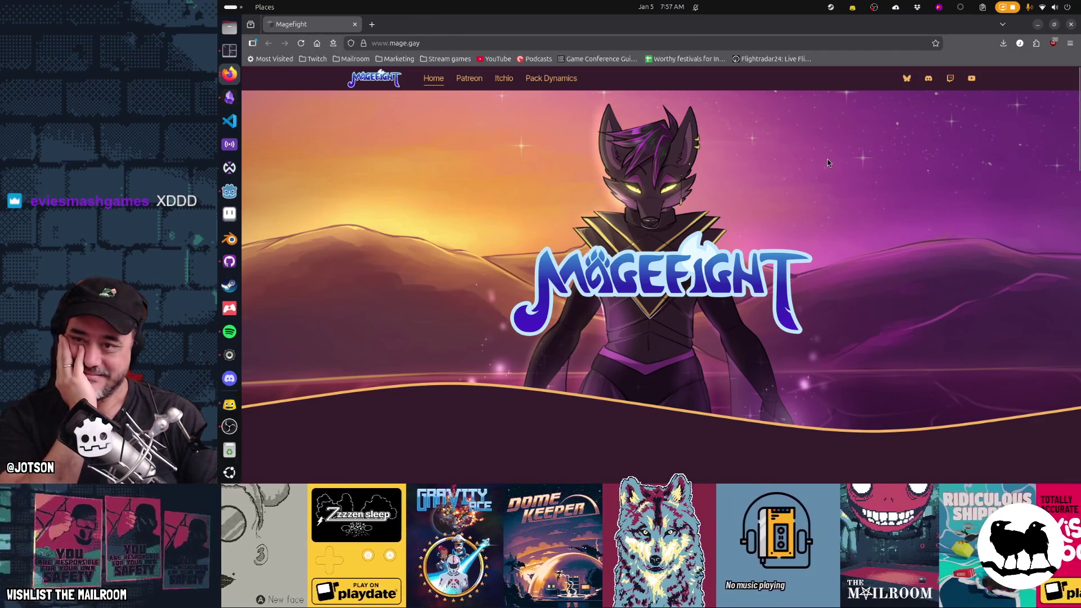
scroll(855, 178, down, 10)
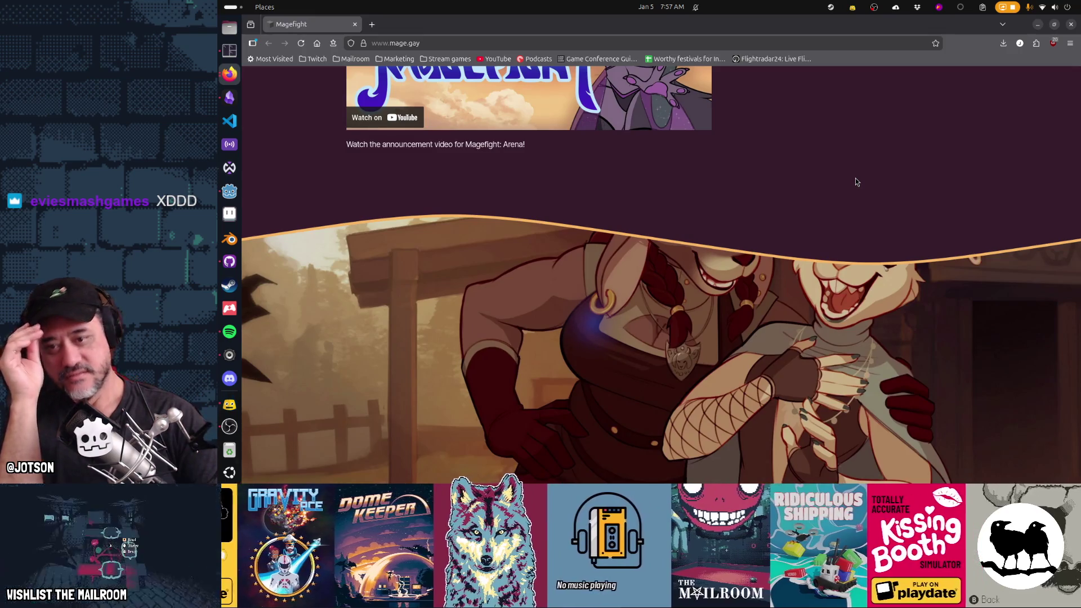
scroll(830, 203, down, 3)
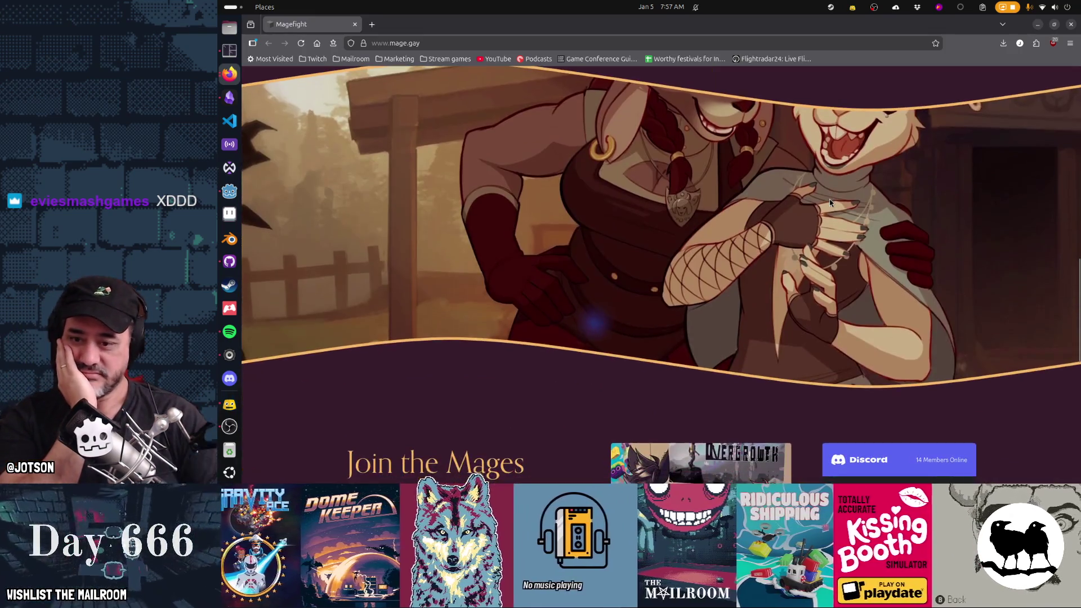
scroll(830, 203, down, 3)
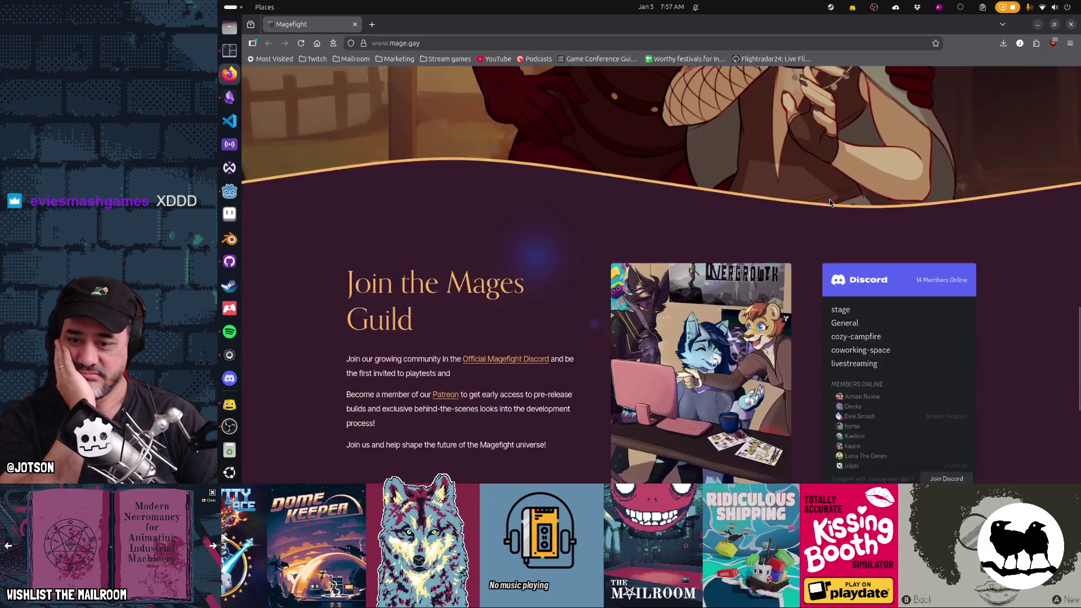
scroll(830, 203, down, 1)
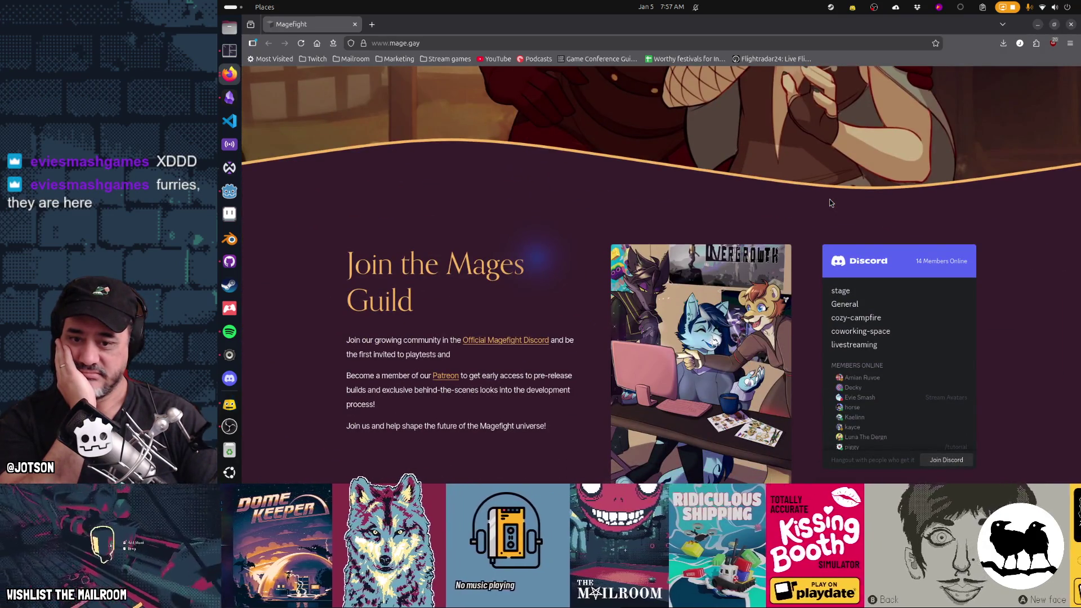
scroll(832, 203, down, 3)
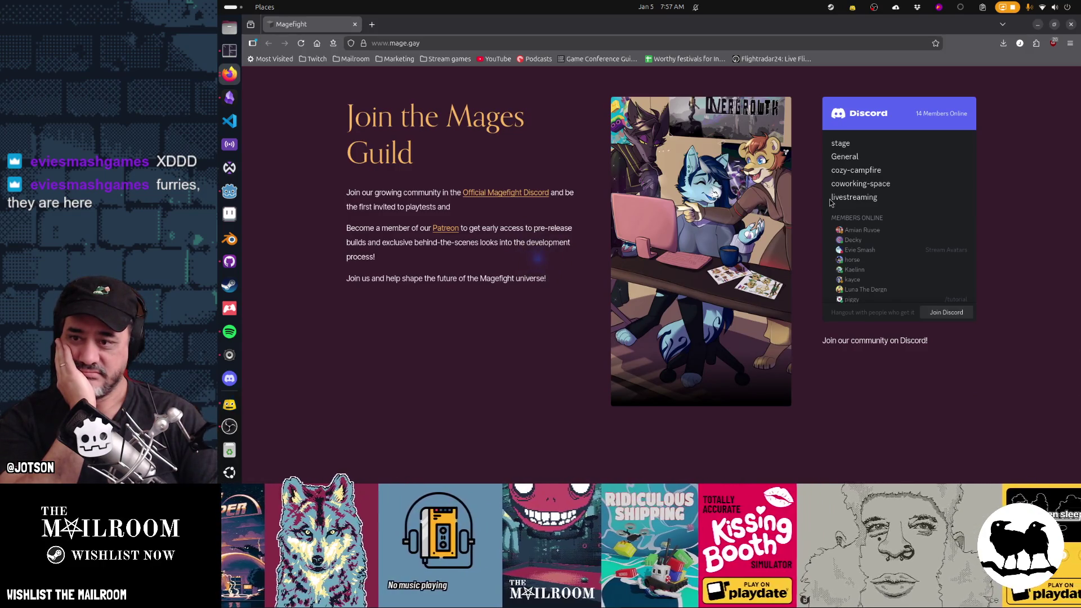
scroll(879, 370, down, 2)
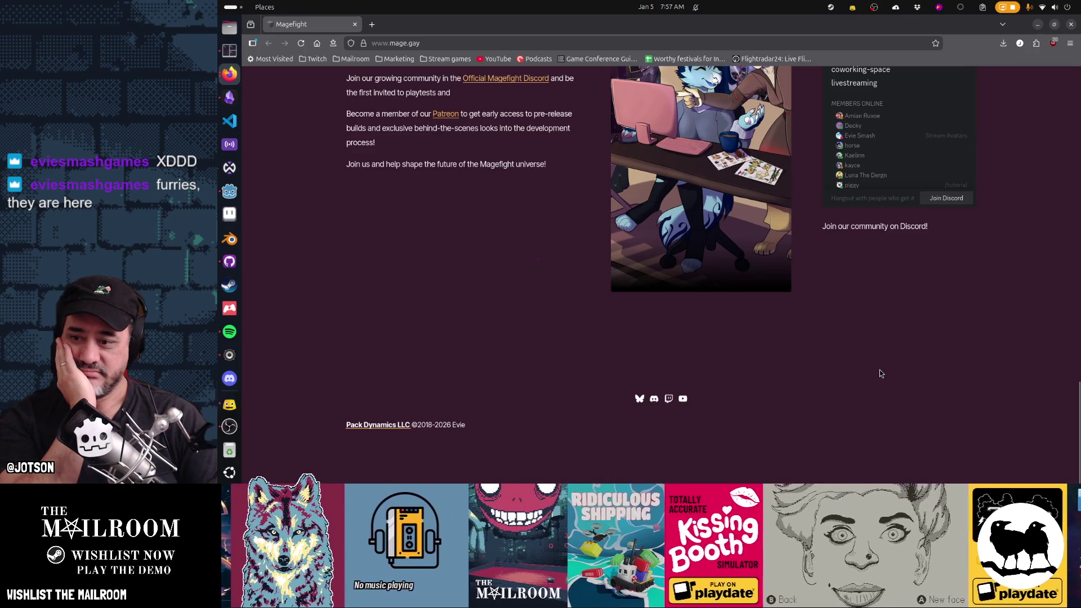
Step: Scroll to the Magefight: Arena announcement video and play it full screen
scroll(880, 370, up, 10)
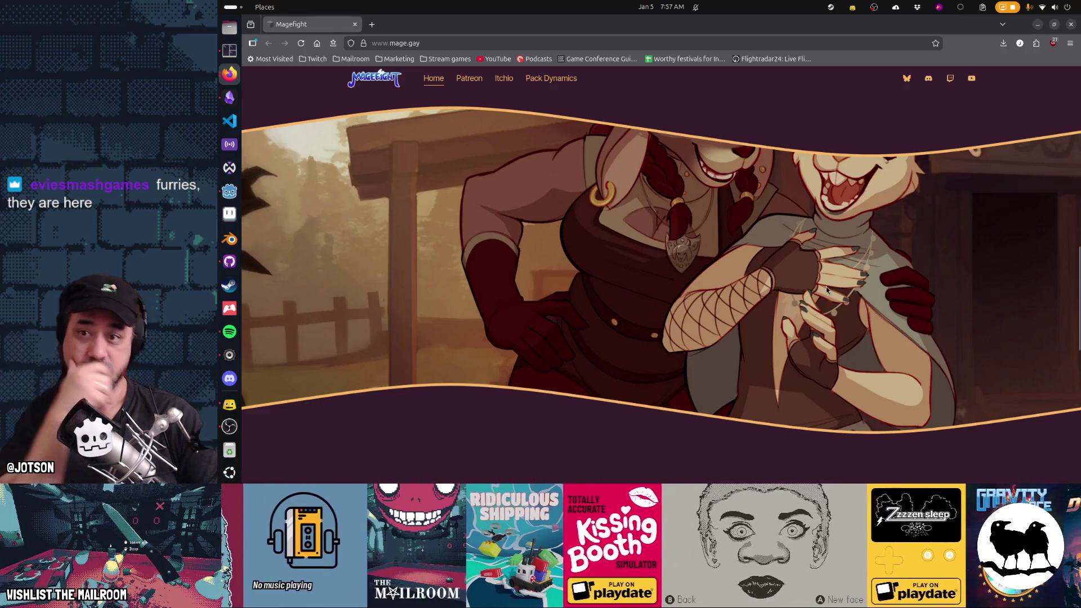
scroll(826, 290, down, 2)
scroll(826, 290, down, 3)
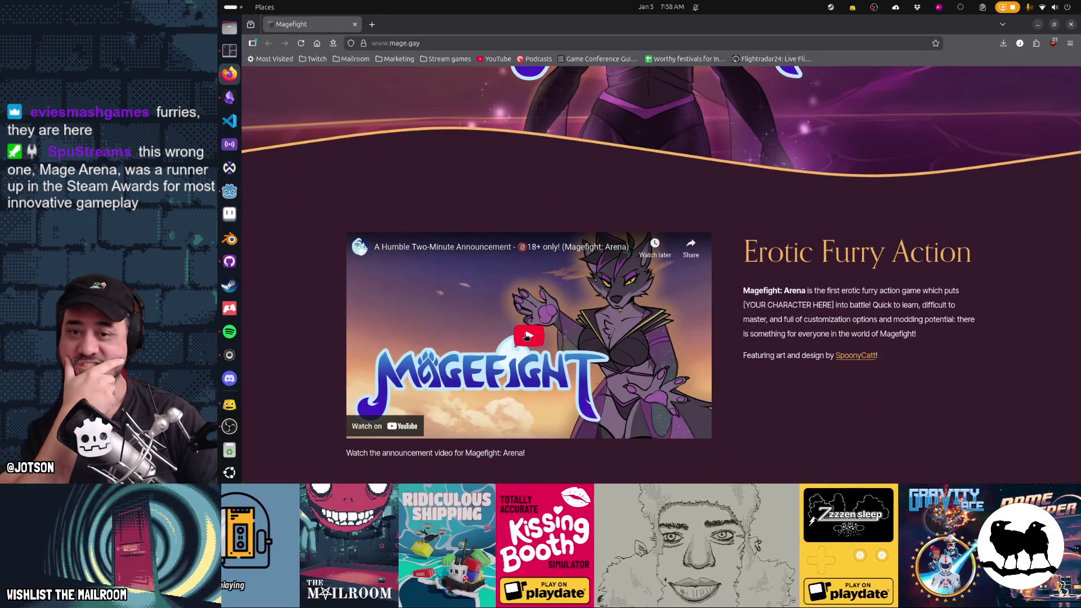
click(527, 336)
key(f)
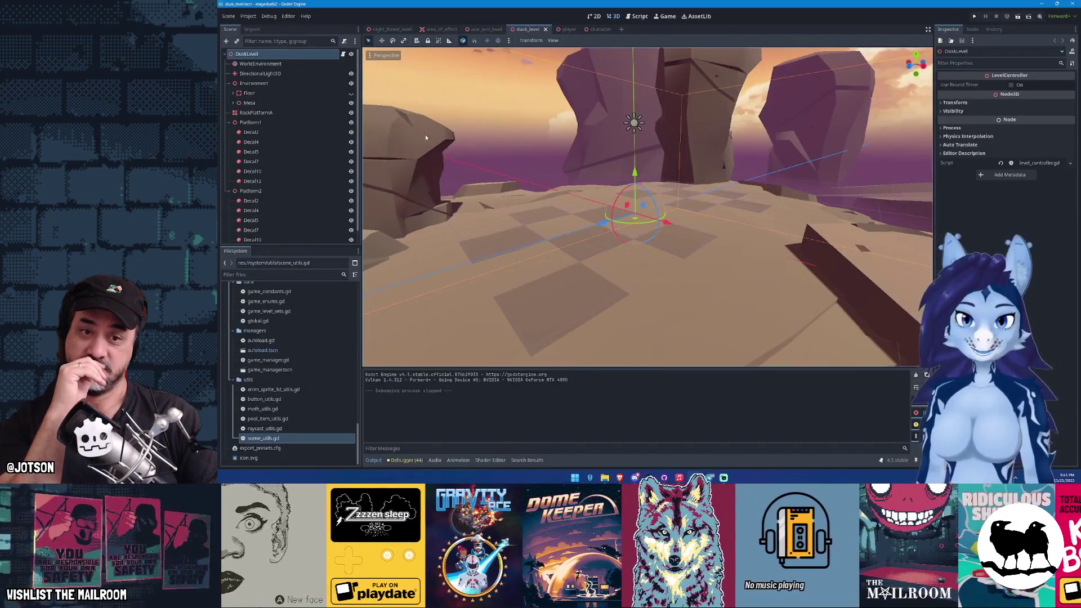
Step: Adjust the volume and playback of the full-screen Magefight: Arena announcement video
drag(426, 138, 426, 130)
click(559, 95)
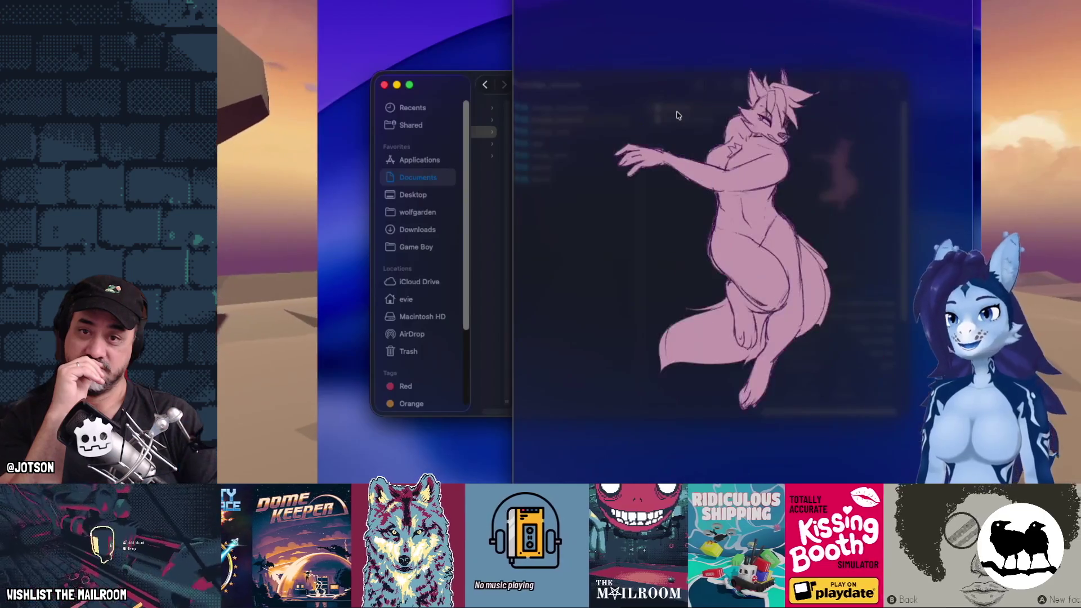
key(Up)
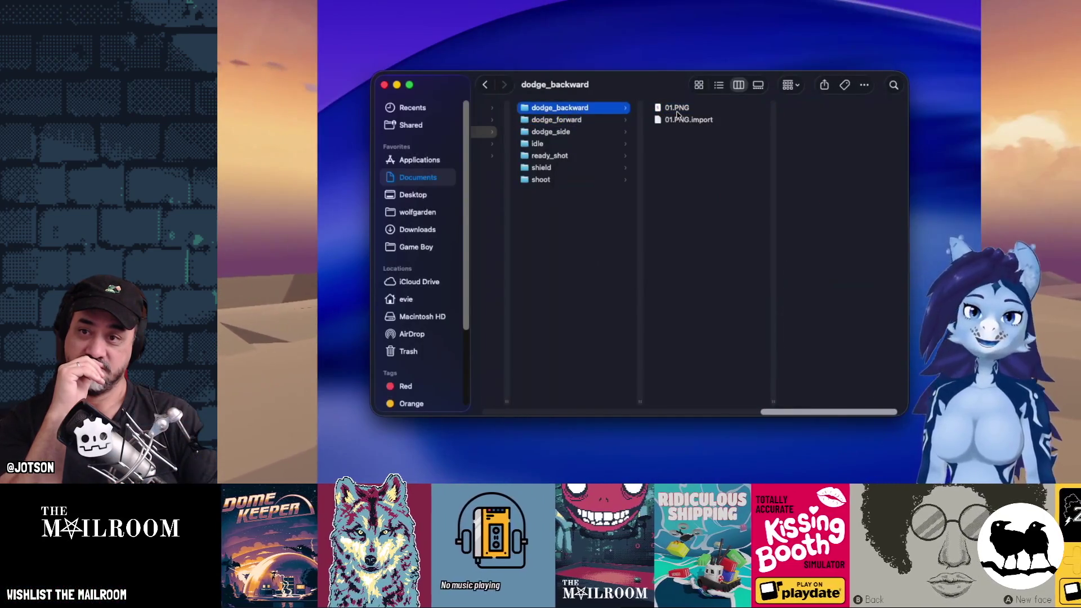
click(677, 111)
key(space)
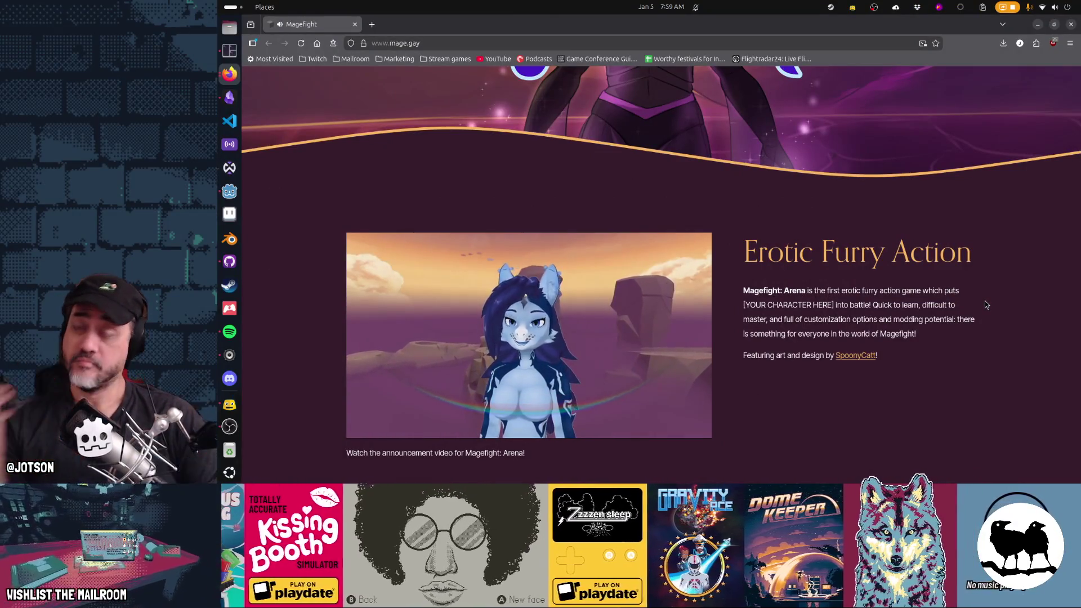
scroll(783, 272, up, 4)
scroll(783, 272, down, 5)
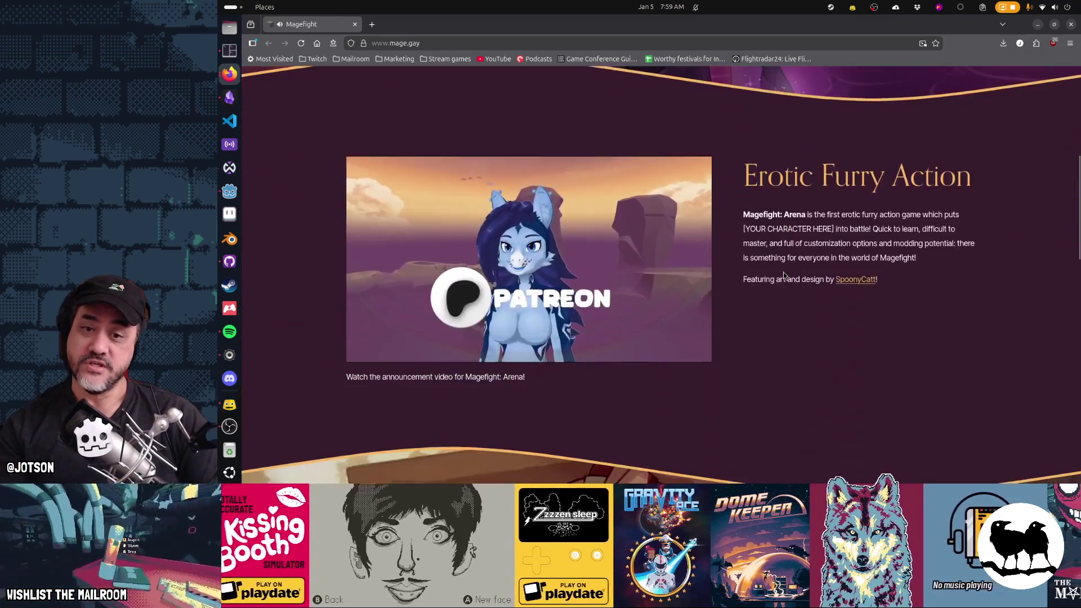
scroll(784, 275, down, 5)
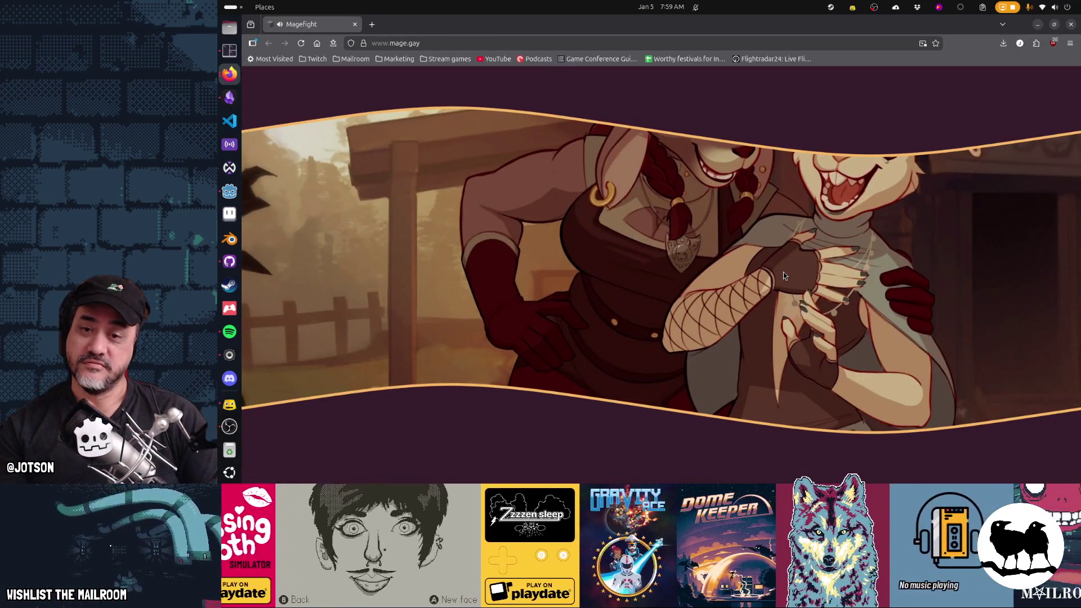
scroll(784, 274, down, 5)
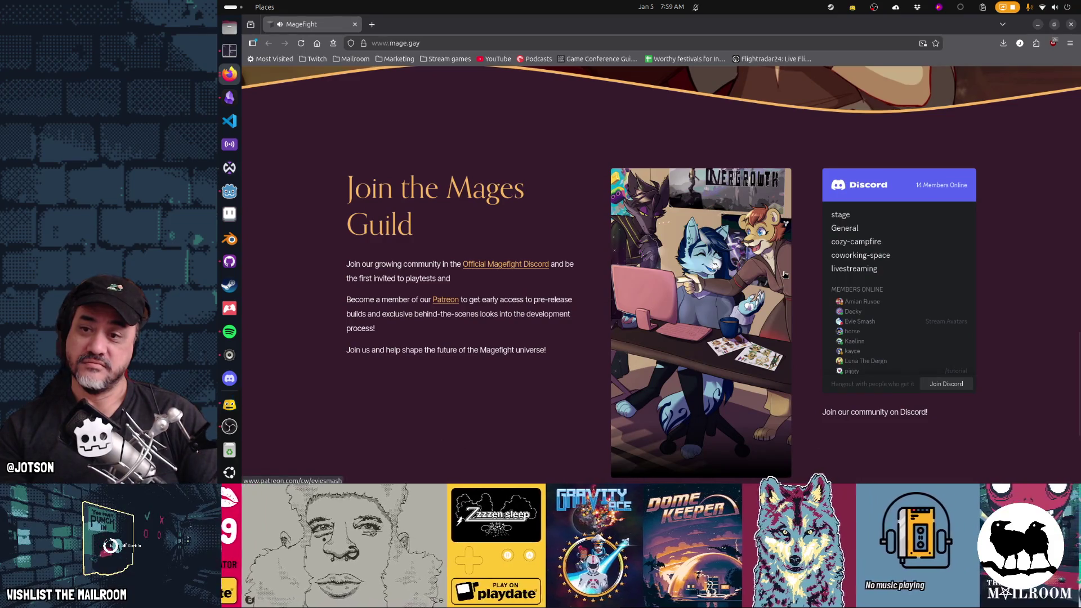
scroll(784, 275, down, 3)
scroll(785, 274, up, 15)
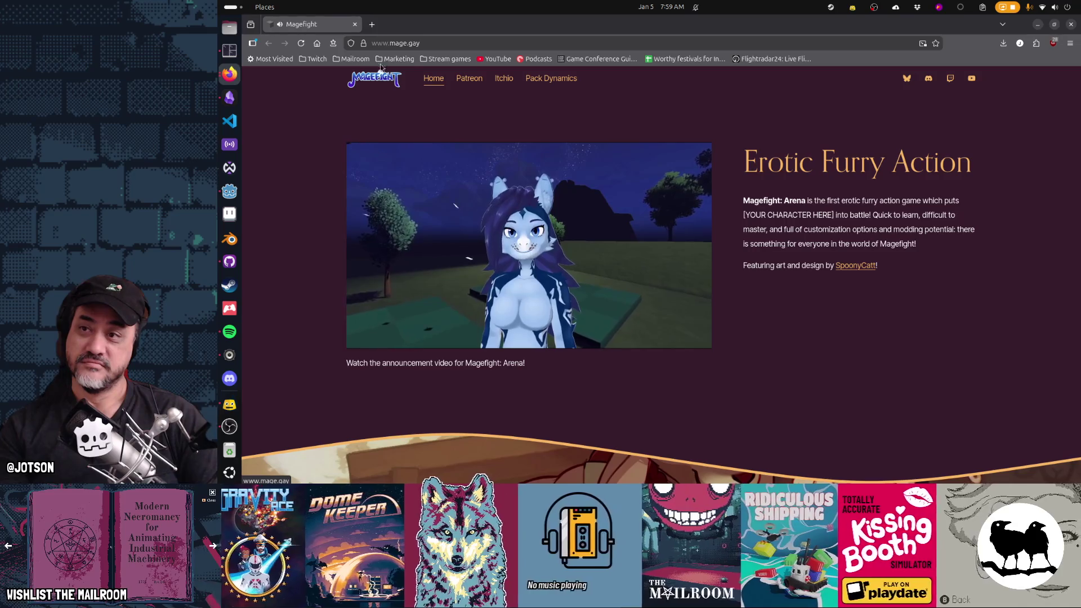
Step: Leave the Magefight site for the home page and close Firefox
click(319, 43)
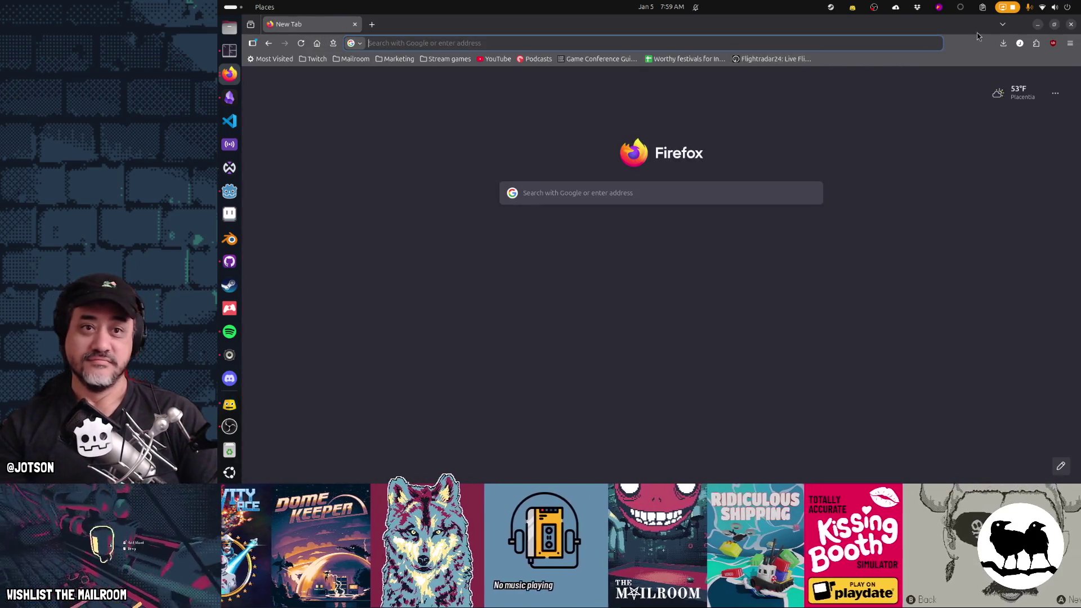
click(1071, 24)
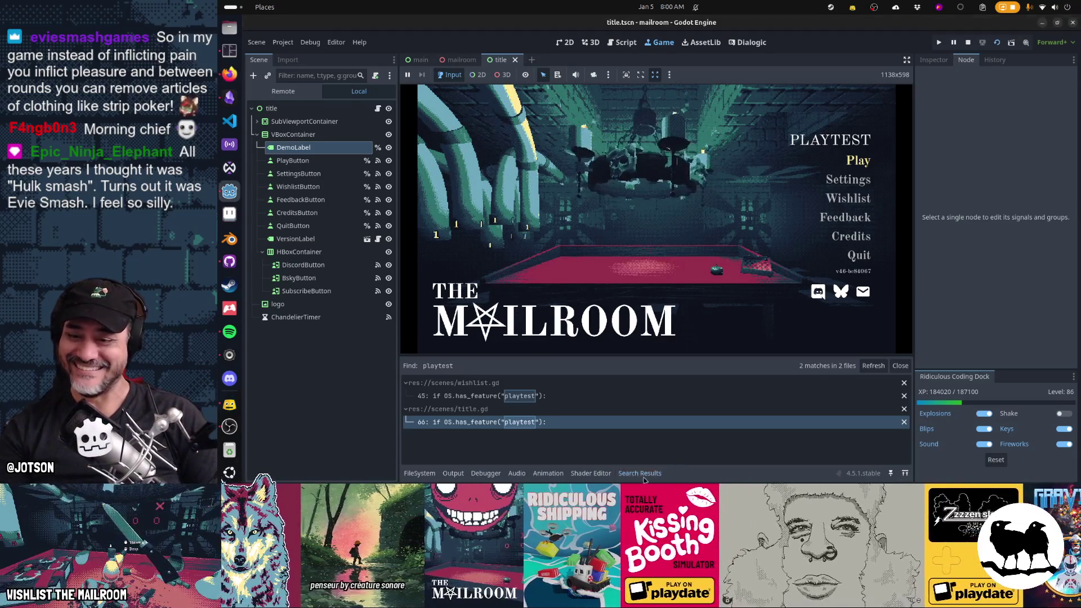
Step: Hide the search results, confirm Feedback opens the Playtest Feedback form, then return to Godot
click(642, 475)
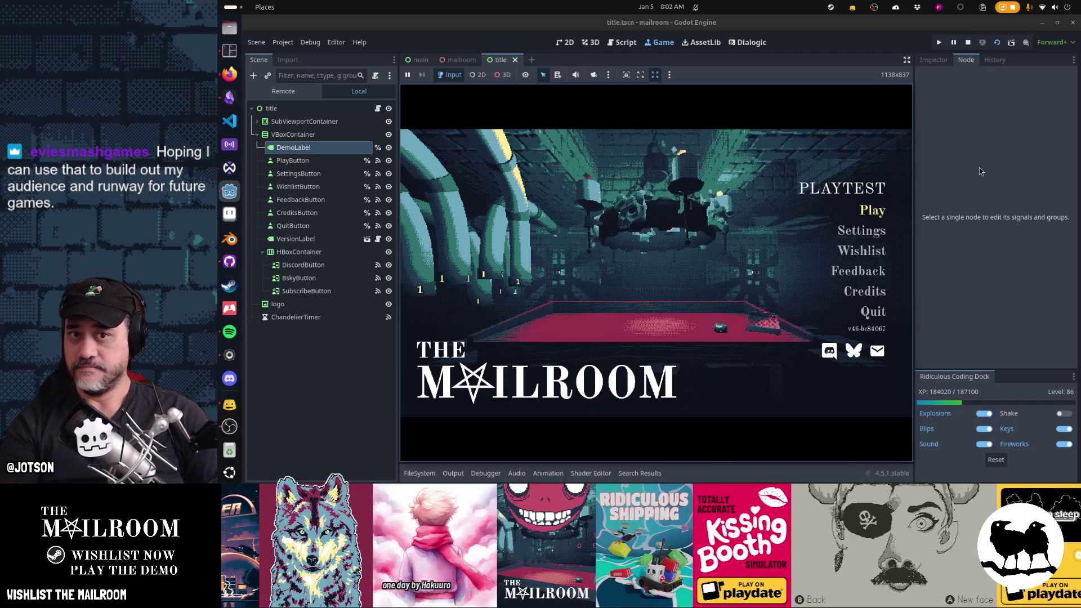
click(933, 59)
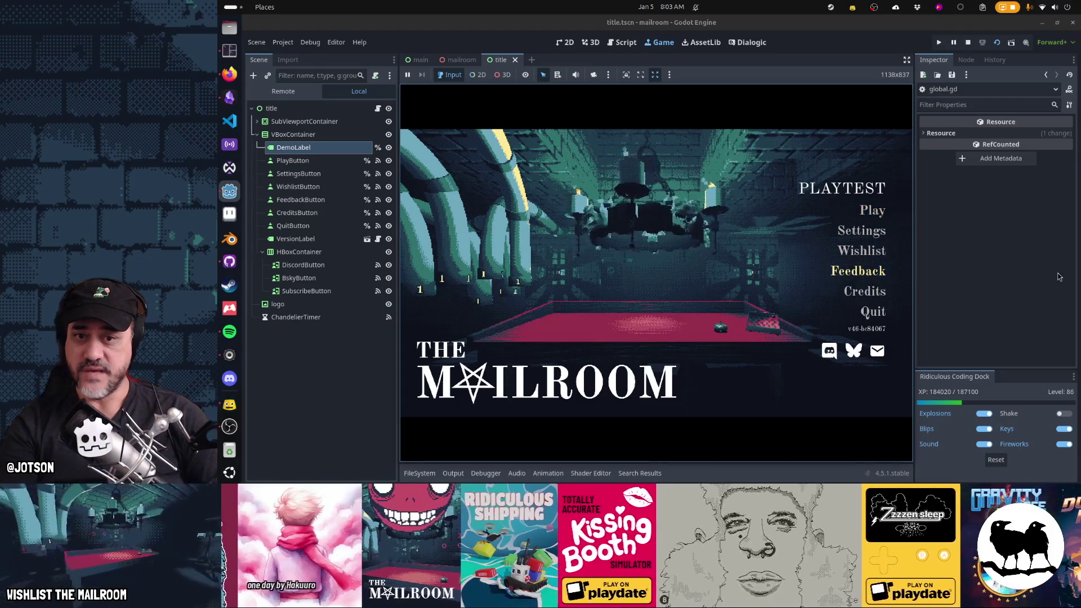
key(Return)
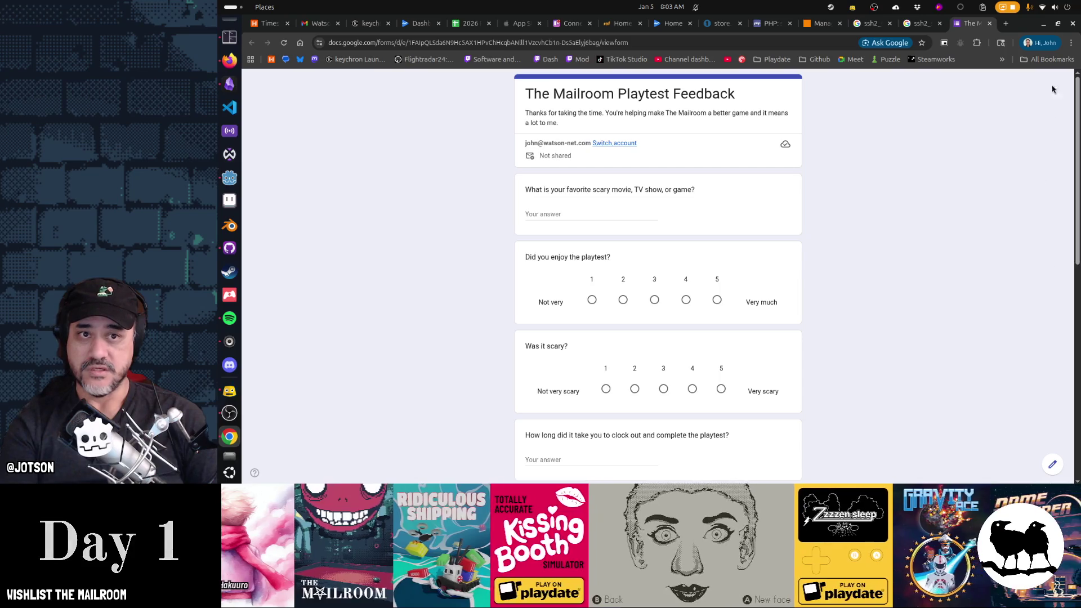
click(1044, 27)
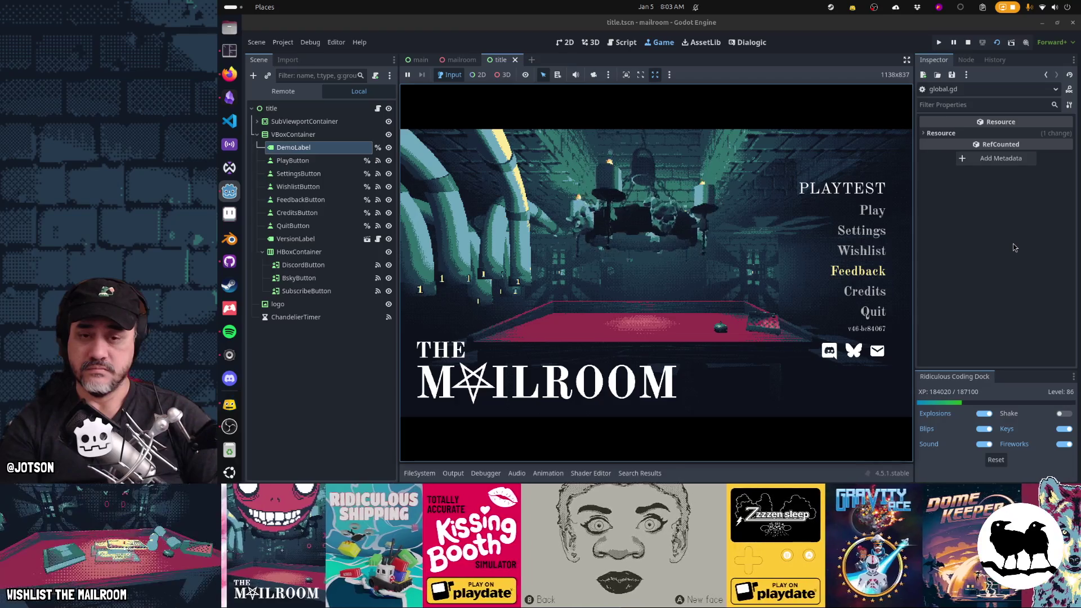
click(878, 290)
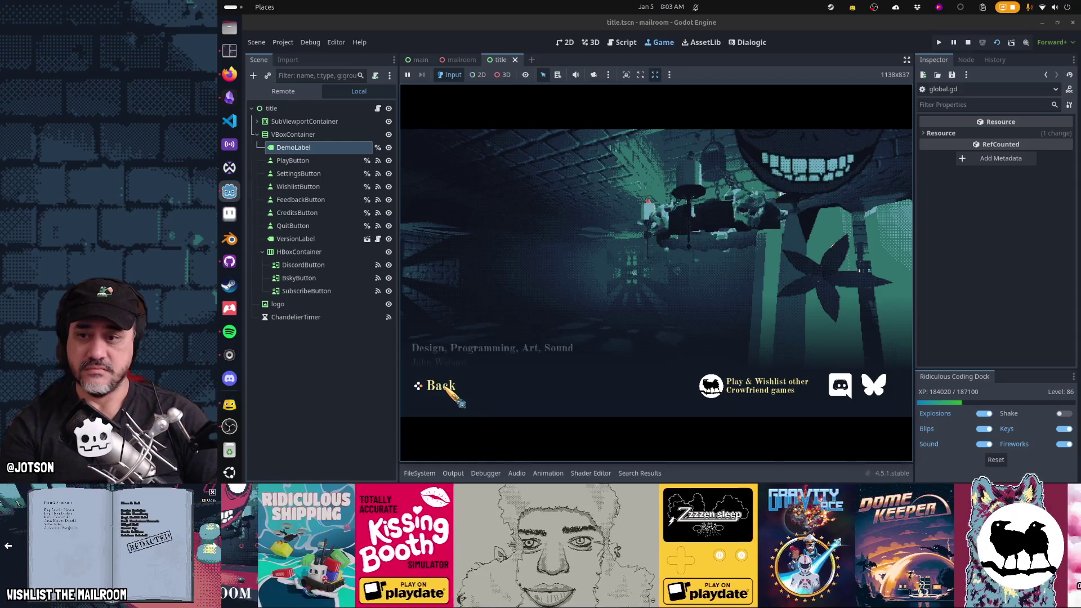
click(439, 384)
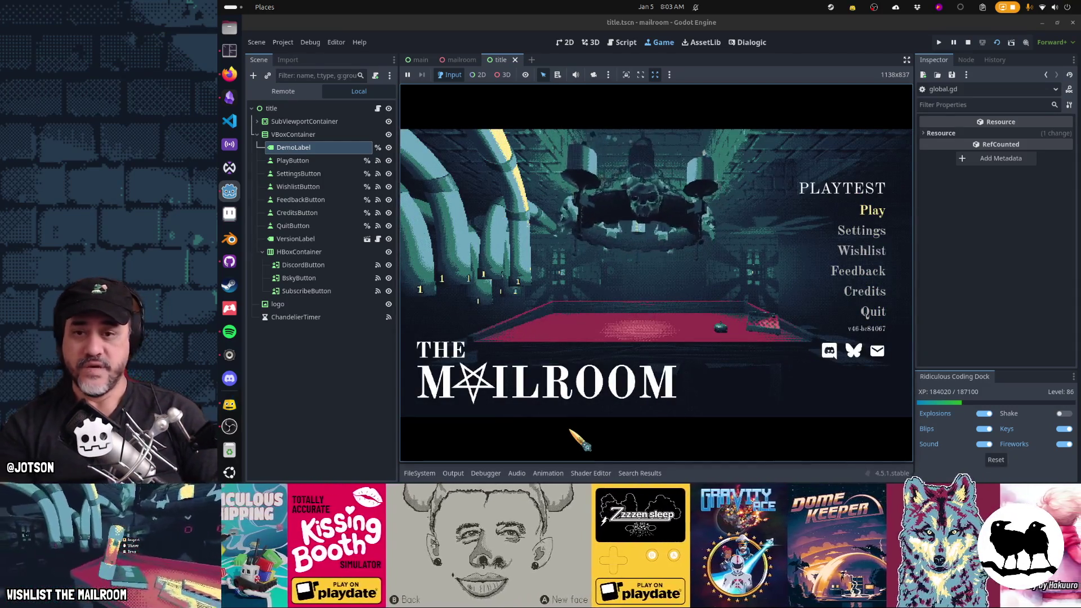
key(F8)
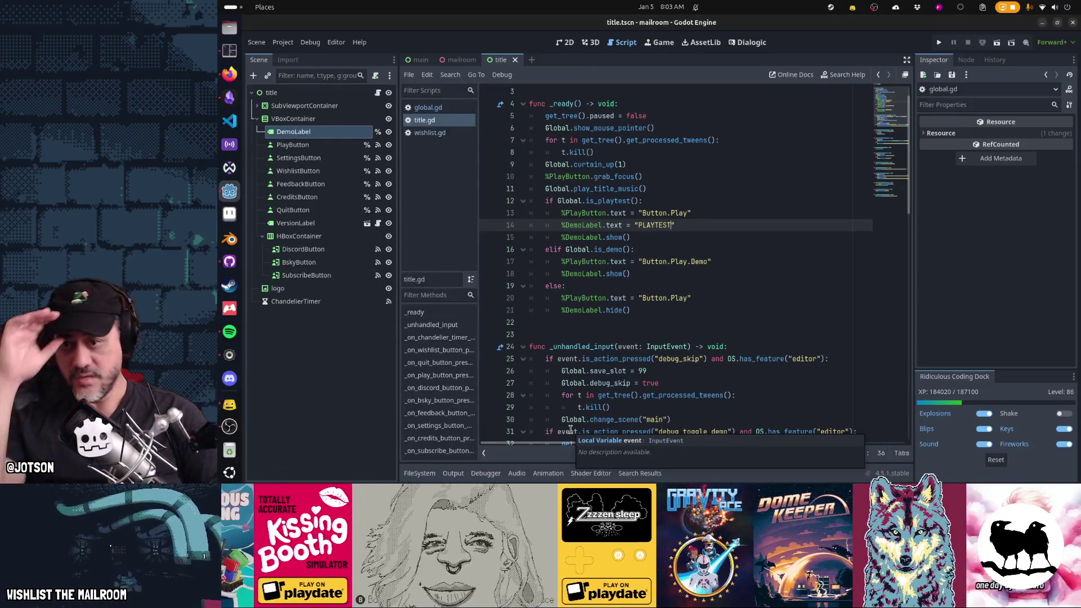
Step: In global.gd, delete 'true or ' so is_playtest depends only on the playtest feature
click(443, 109)
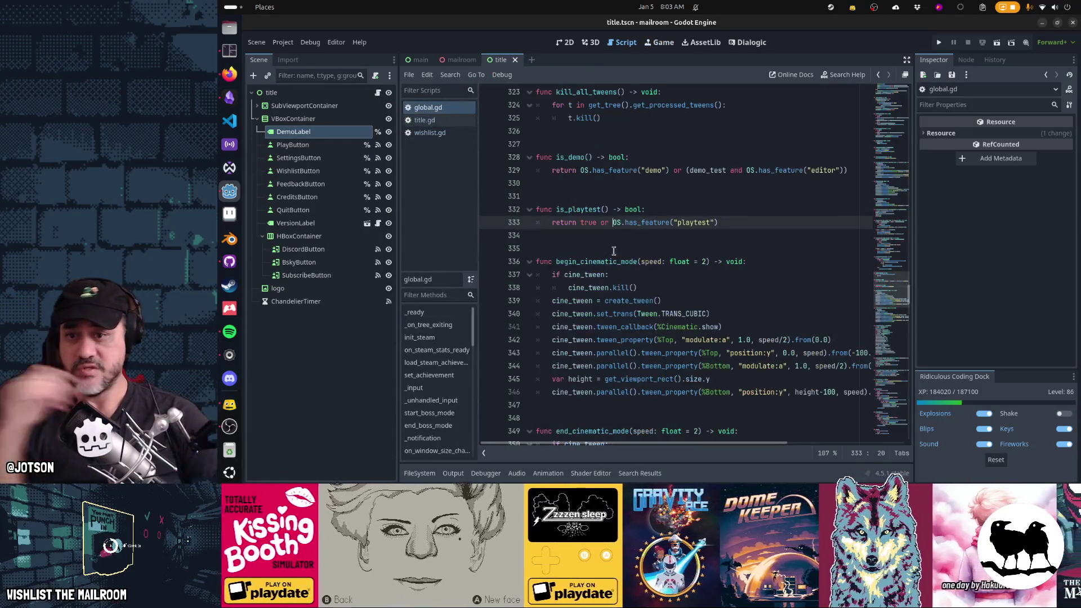
key(Delete)
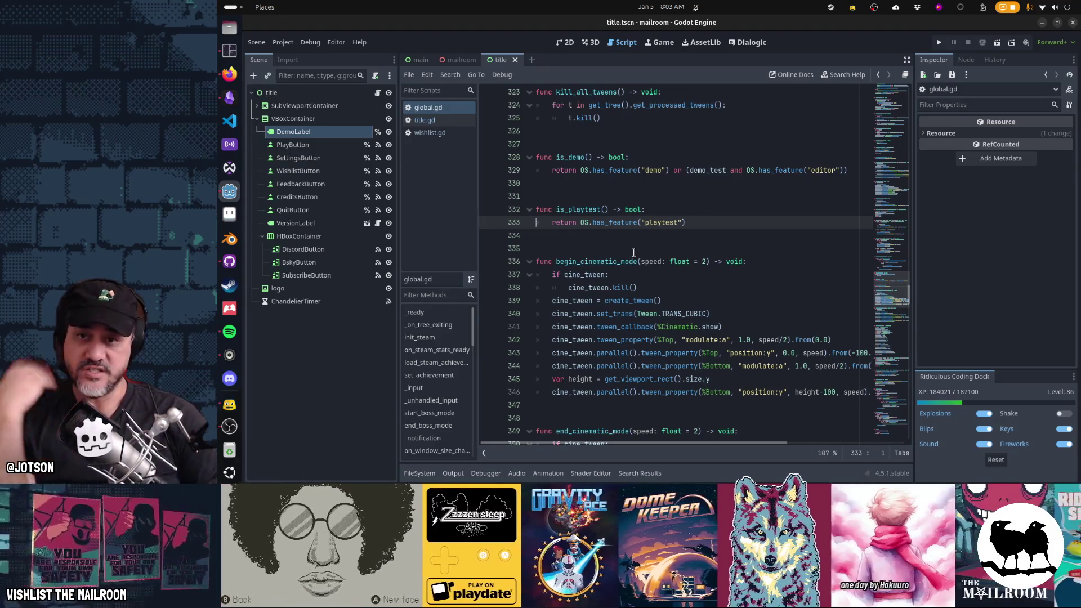
click(672, 173)
Step: Open main.gd and search all project files for is_demo
key(alt+shift+o)
text(main.gd)
key(Return)
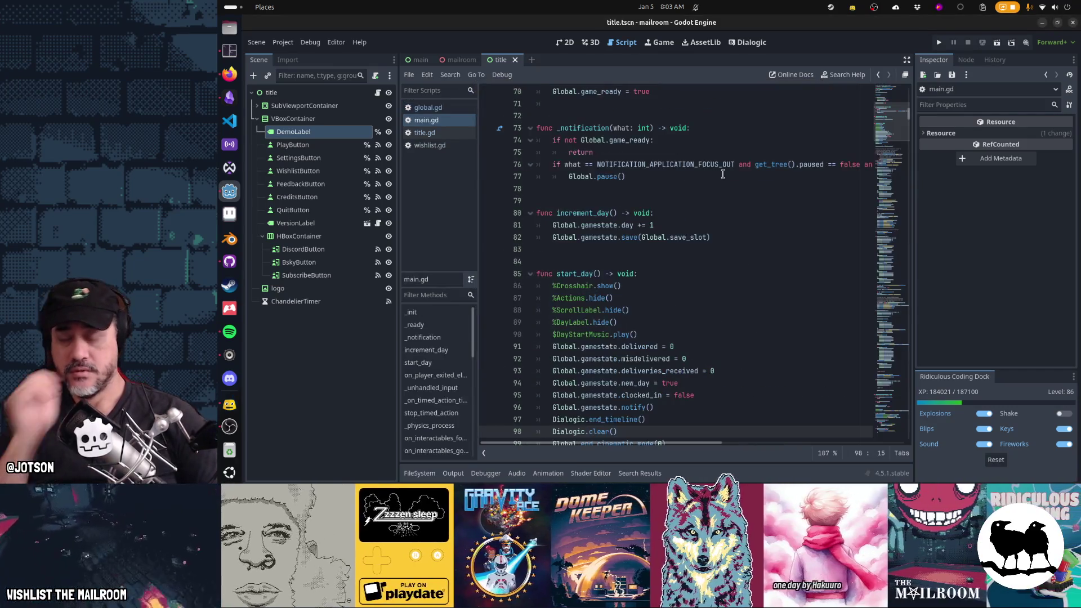
scroll(679, 235, up, 20)
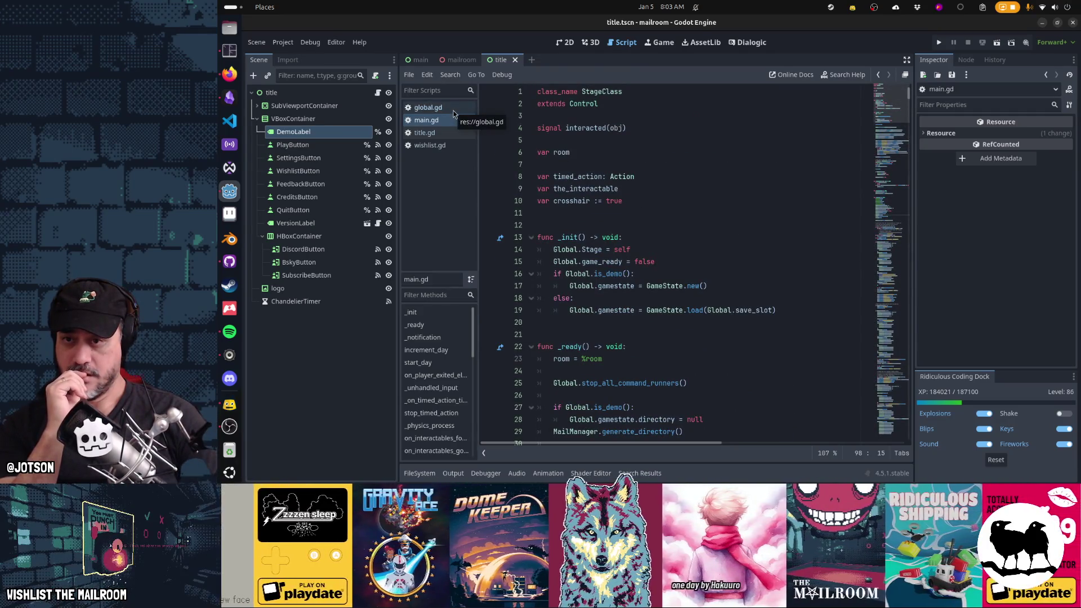
click(698, 189)
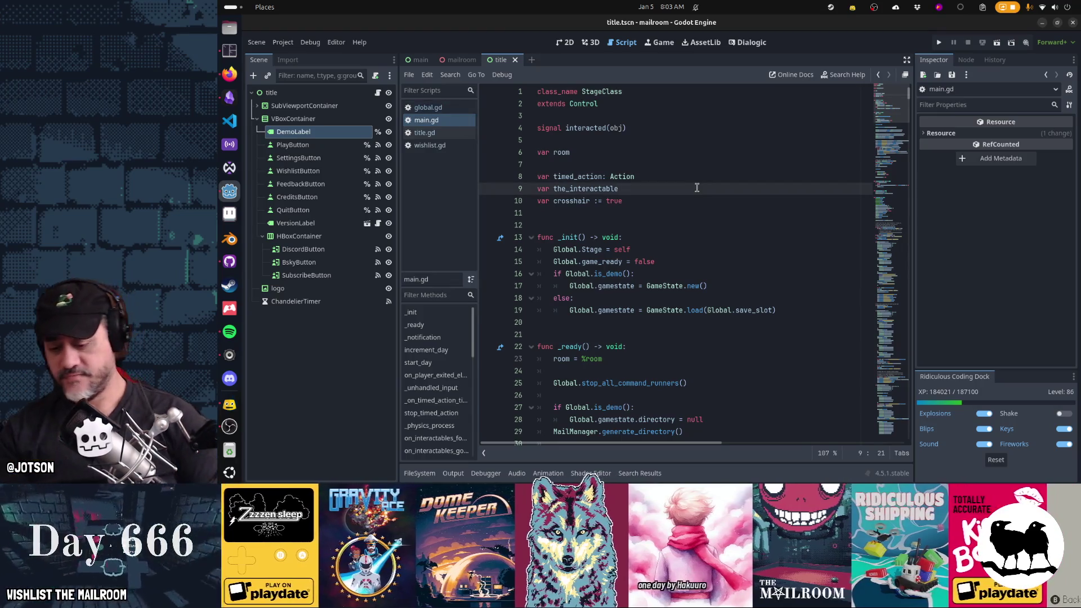
key(ctrl+shift+f)
text(is_demo)
key(Return)
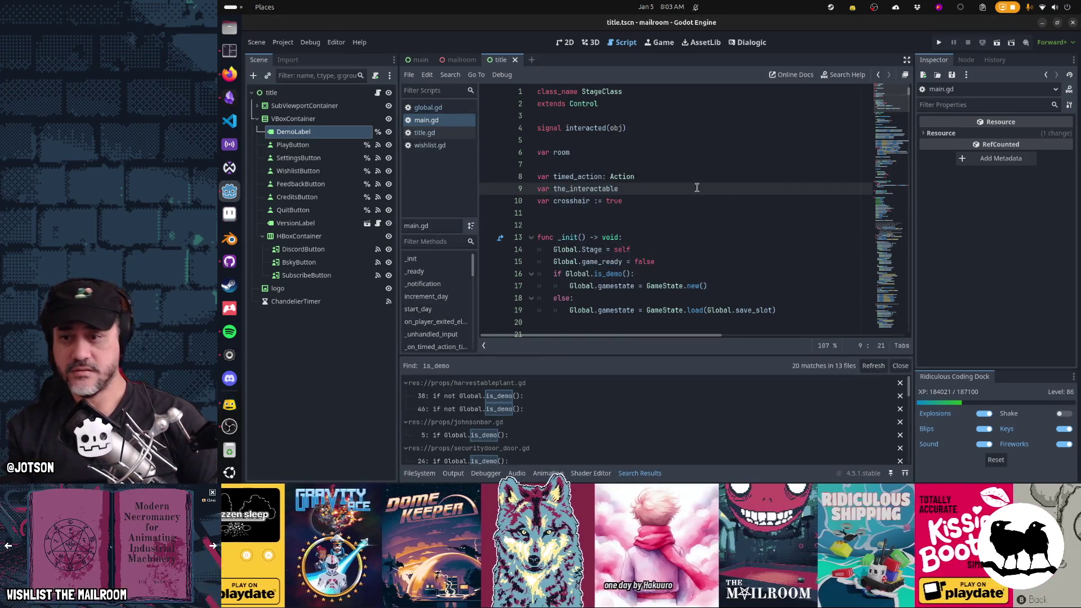
Step: In global.gd, add 'if is_playtest(): return true' at the start of is_demo
scroll(661, 382, down, 5)
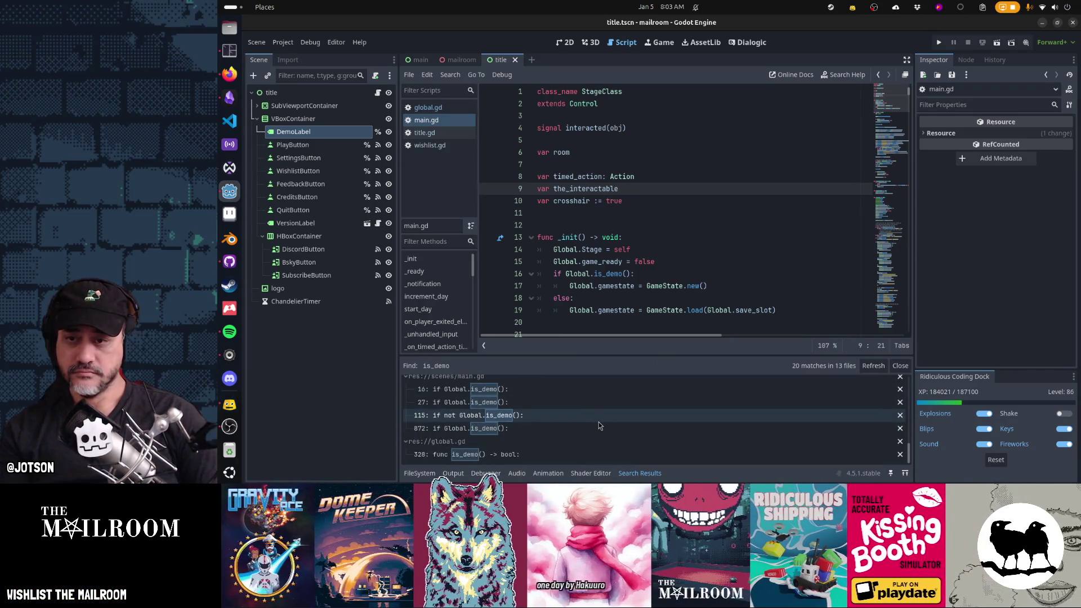
scroll(599, 426, up, 4)
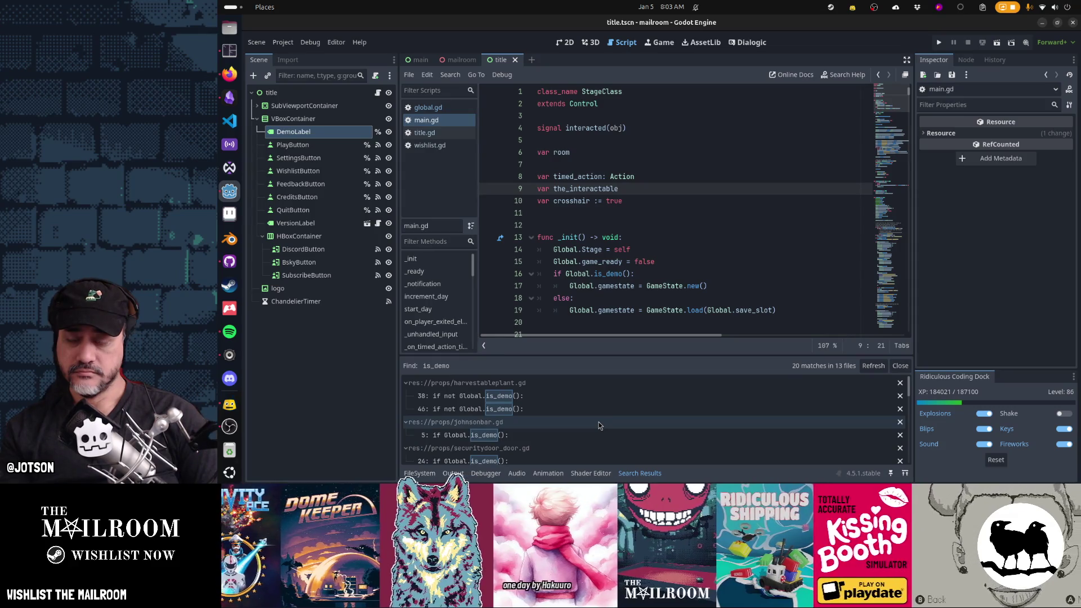
click(442, 110)
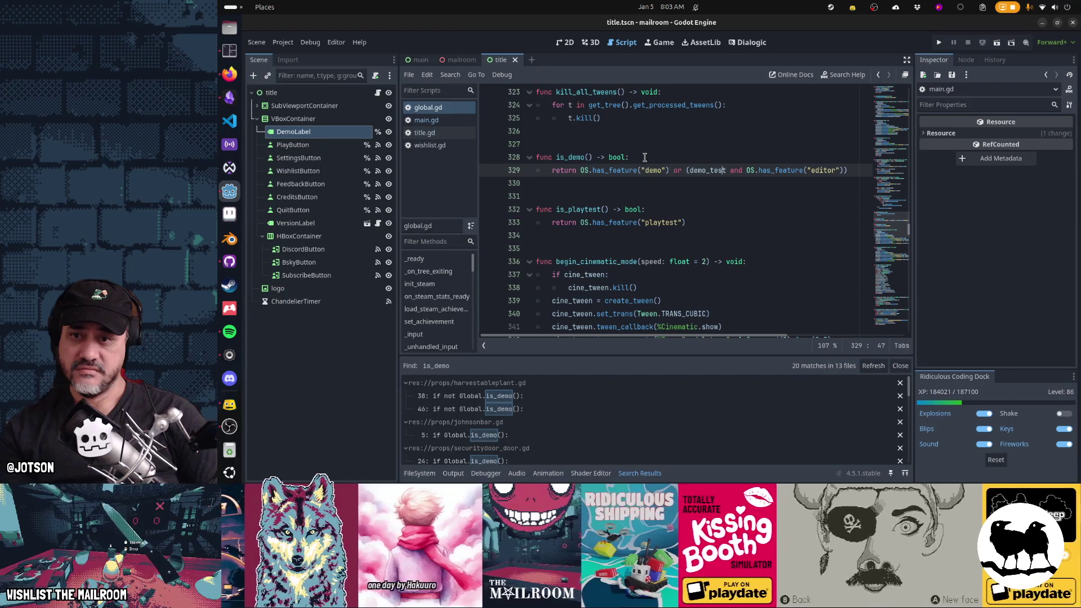
click(644, 157)
key(Return)
text(if is_pl)
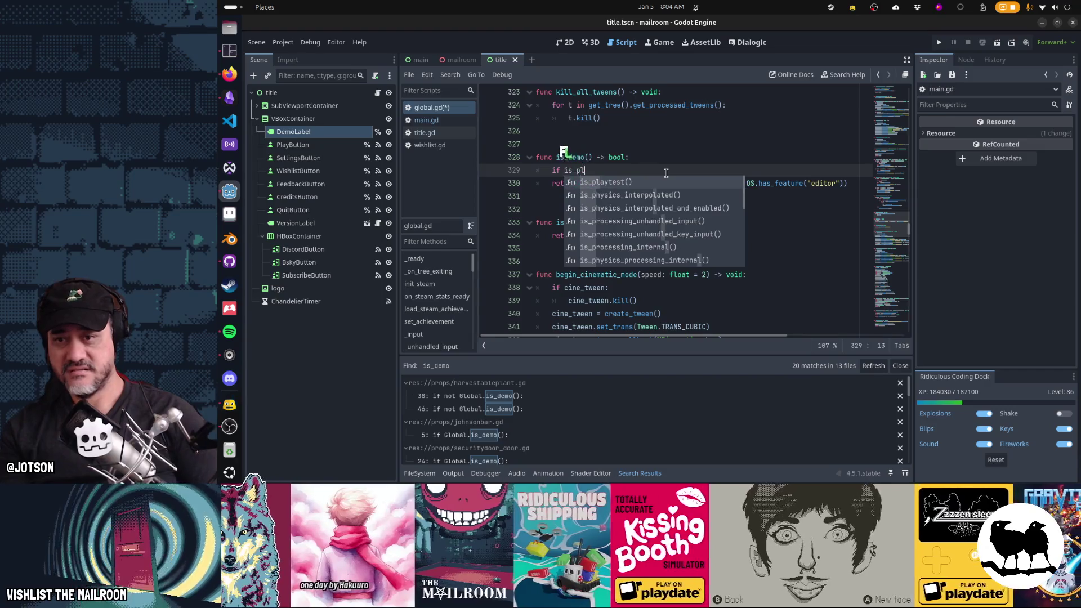
key(Return)
text(:)
key(Return)
text(return true)
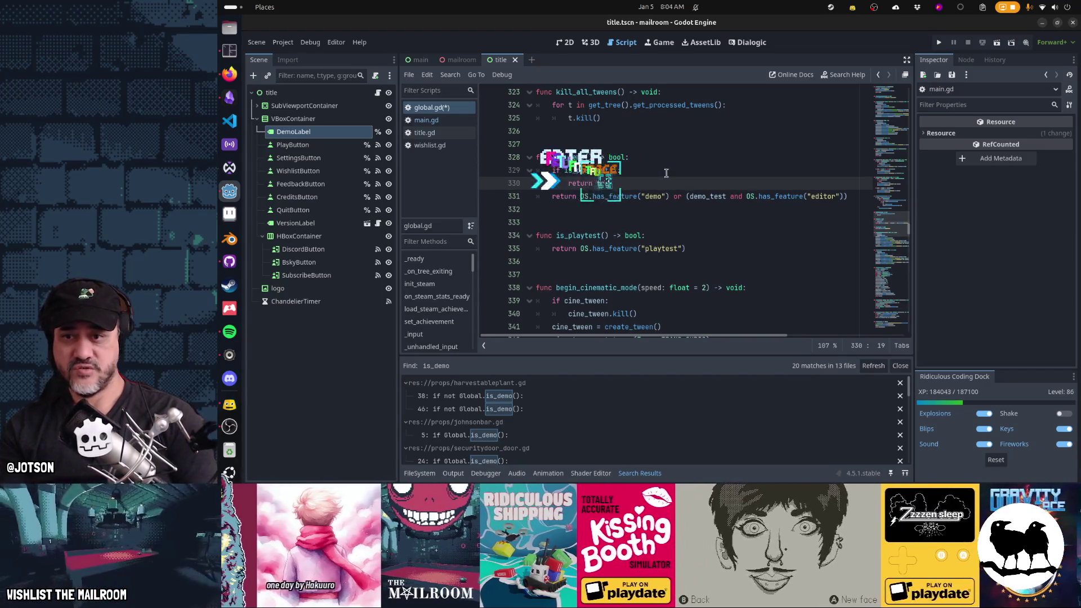
key(Home)
key(Home)
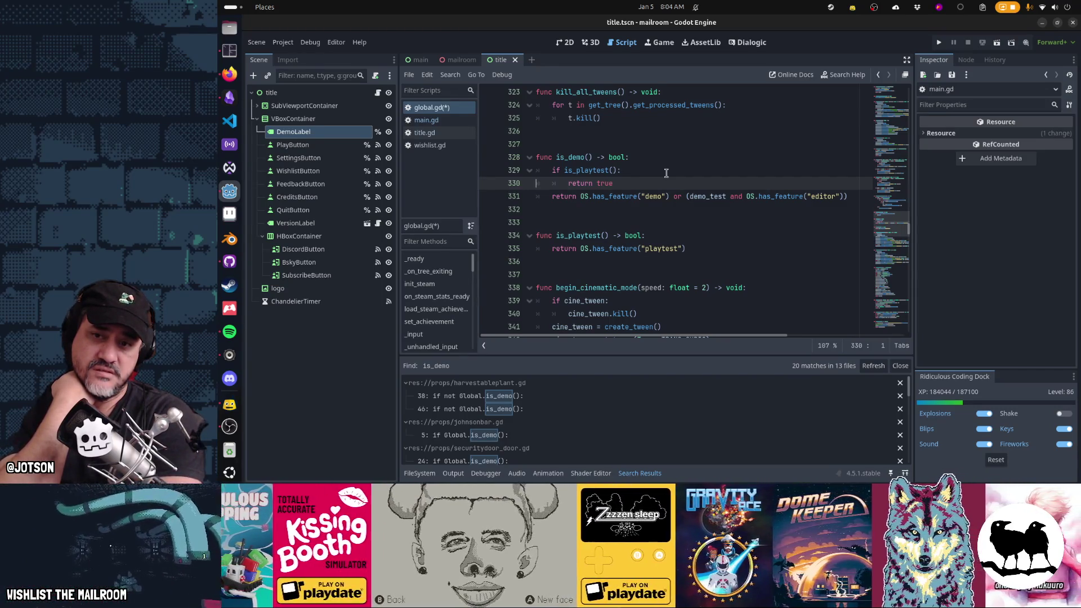
Step: Restore 'true or' in is_playtest's return line, save global.gd and run the game
key(Down)
key(Down)
key(Down)
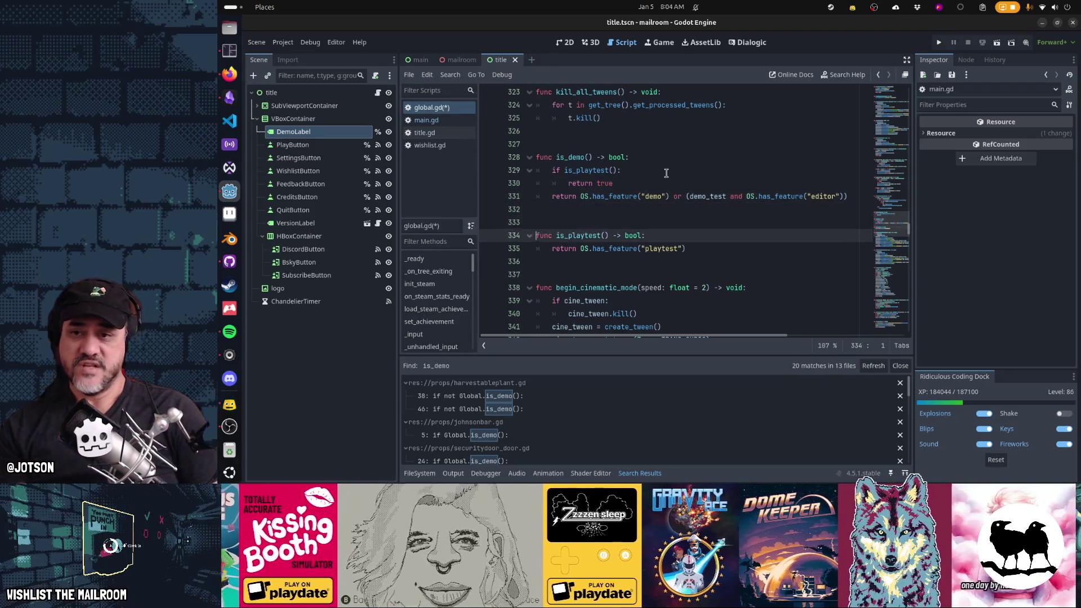
key(ctrl+Right)
text(tru)
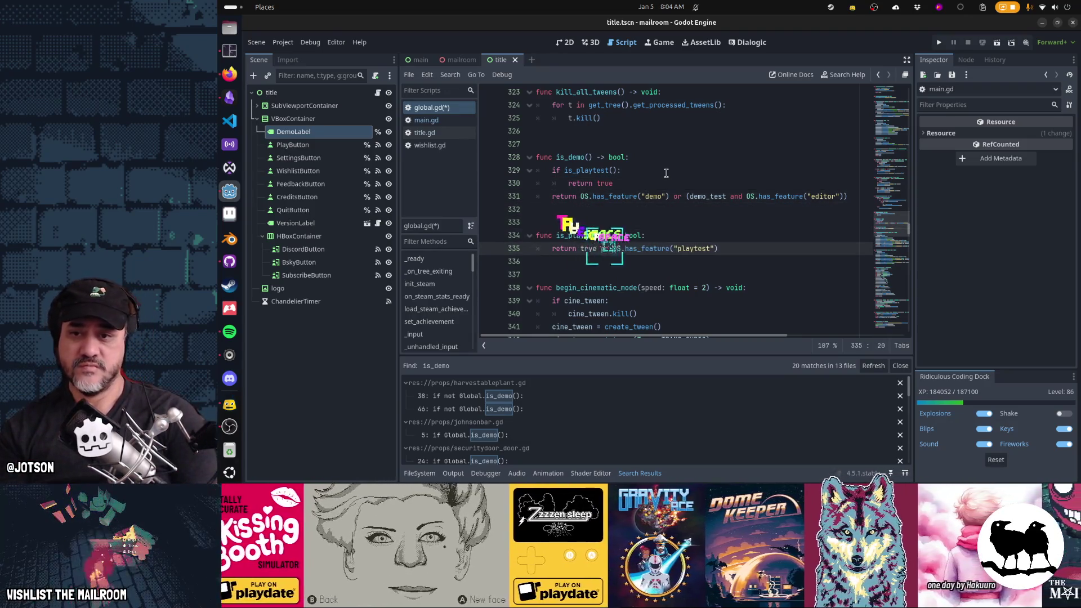
key(BackSpace)
text(ue or)
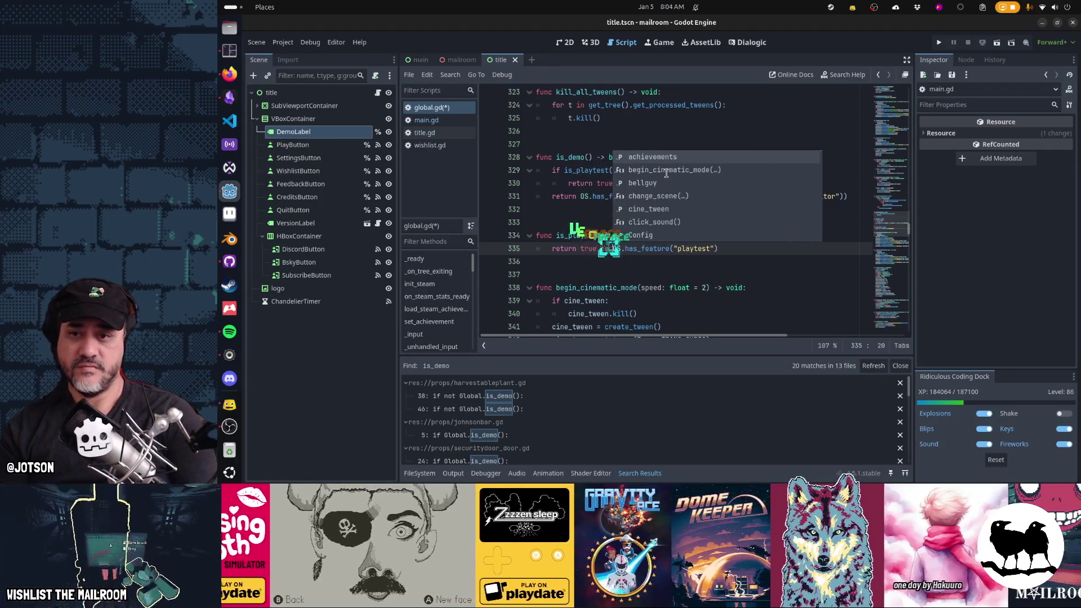
key(ctrl+s)
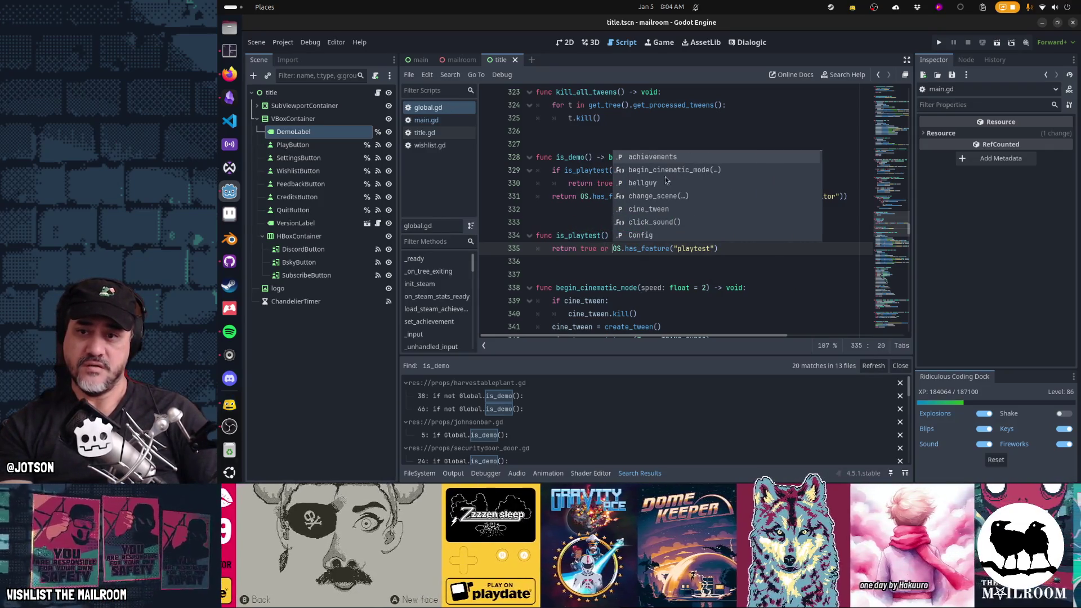
key(F6)
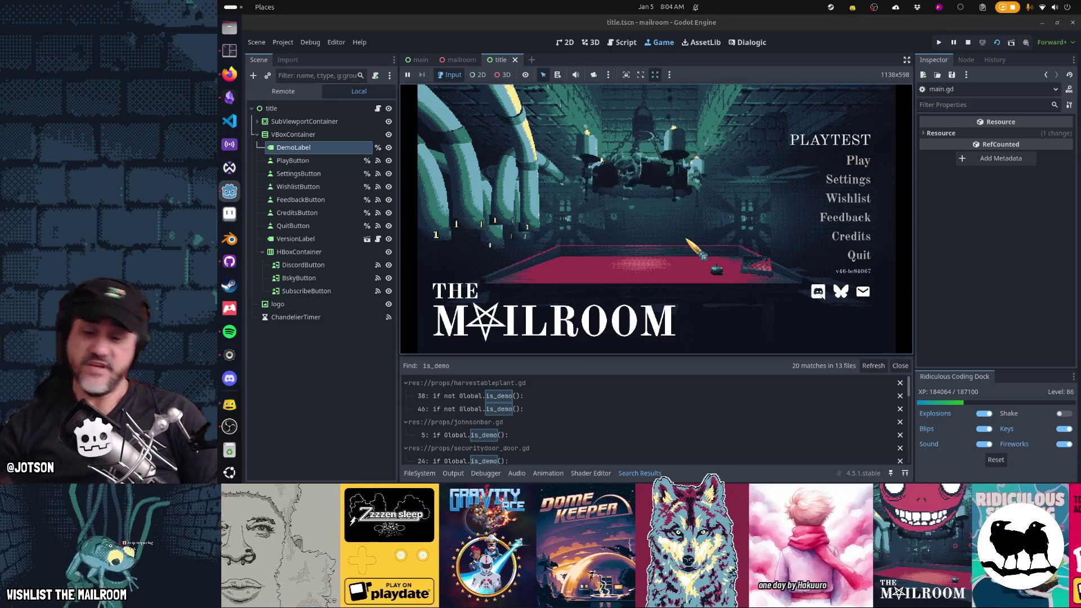
Step: Show the game's Testing debug menu with F1, then stop the game with F8
key(F1)
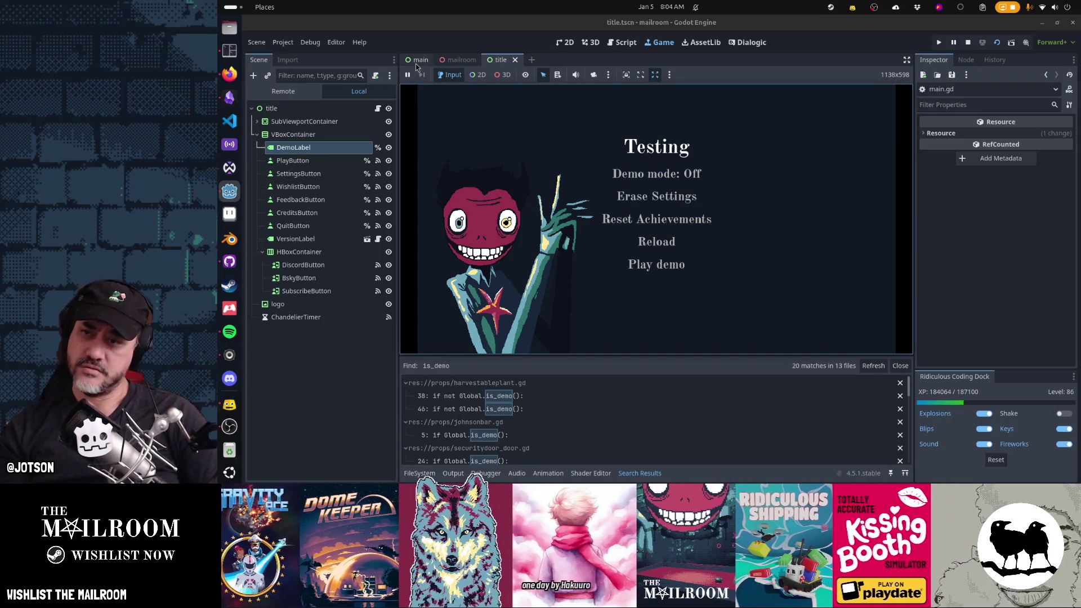
key(F8)
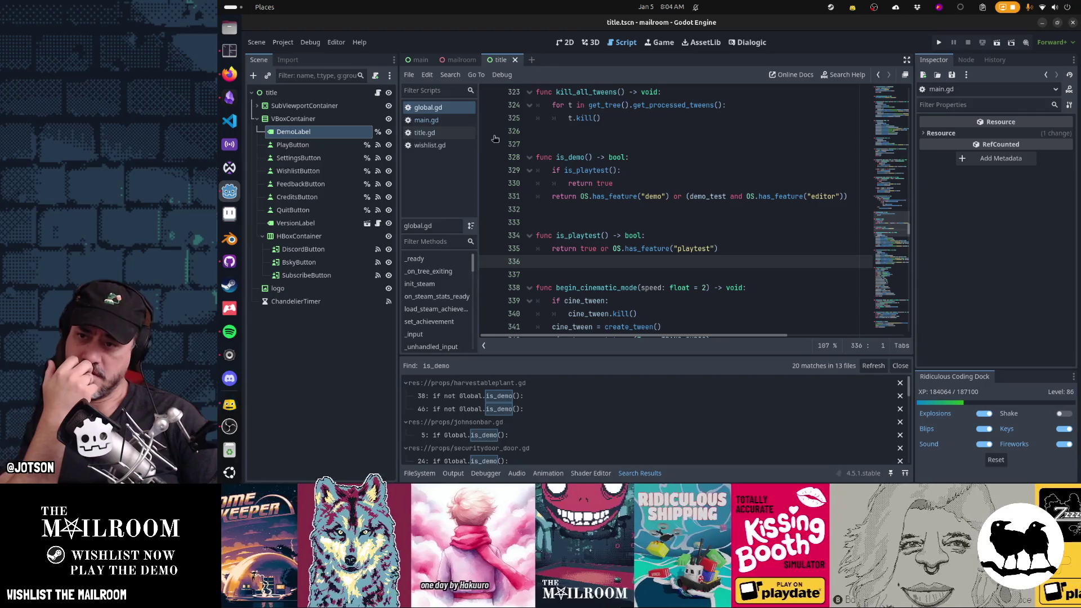
click(606, 160)
Step: Quick-open the toggle_demo_mode.gd script
key(shift+alt+o)
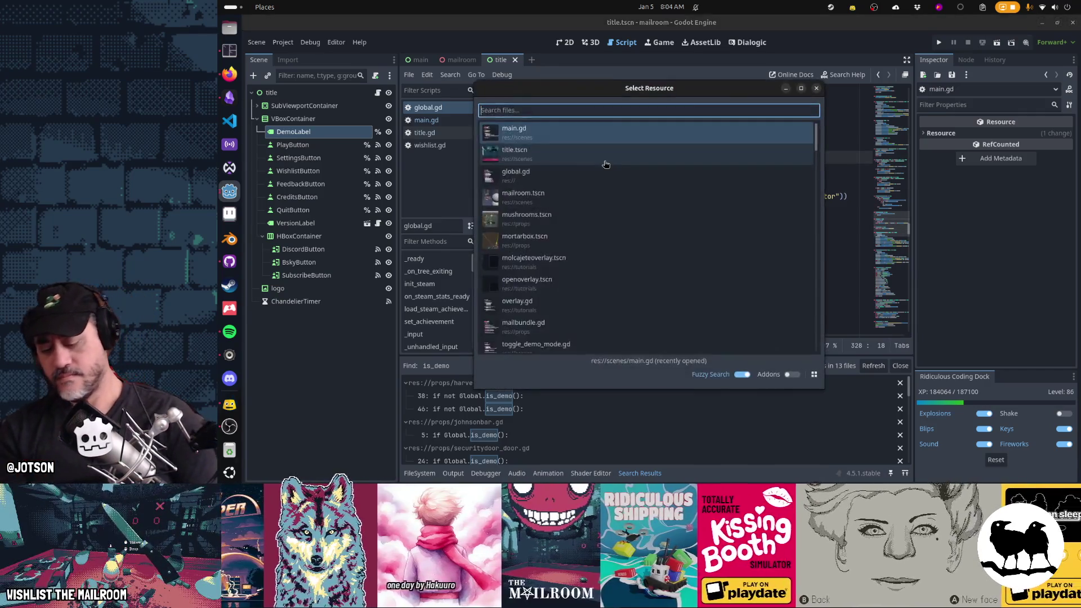
text(toggle)
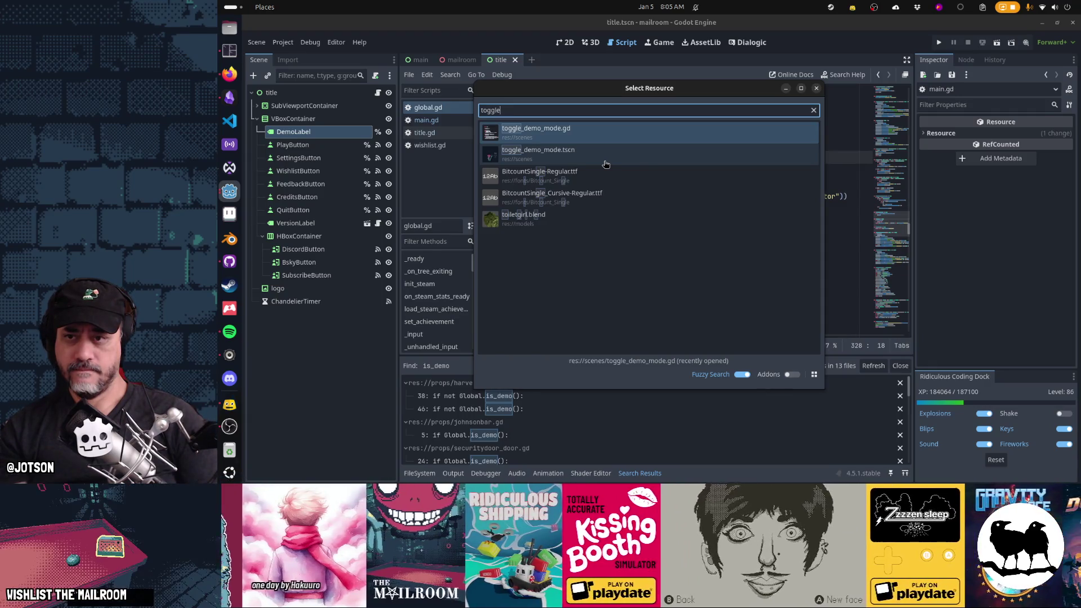
key(Return)
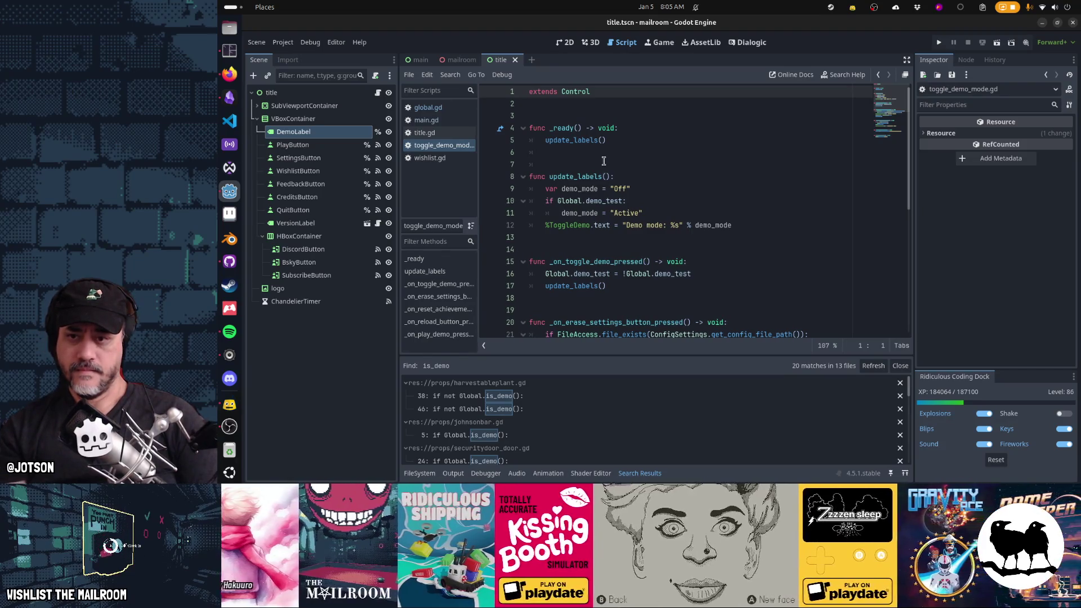
Step: Search all project files for demo_mode, then select demo_test on line 16
double_click(580, 189)
key(ctrl+shift+f)
key(Escape)
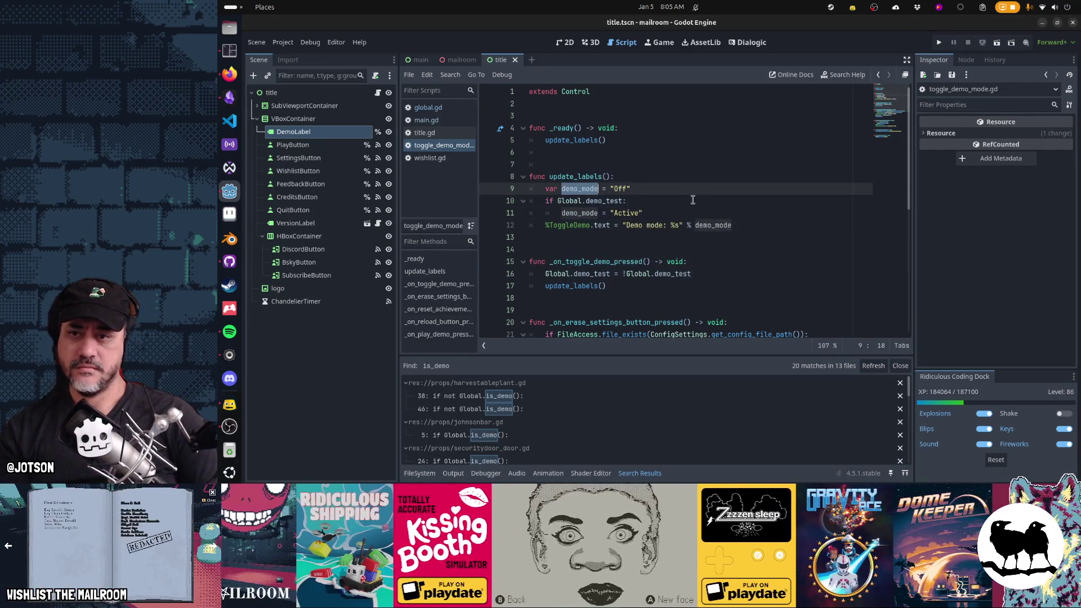
key(ctrl+shift+f)
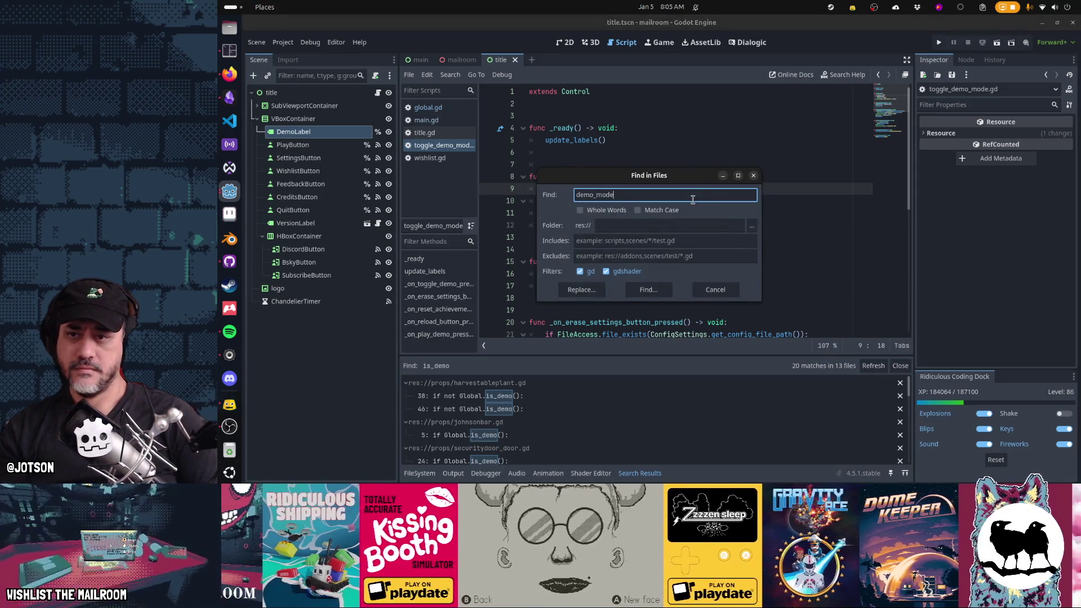
key(Return)
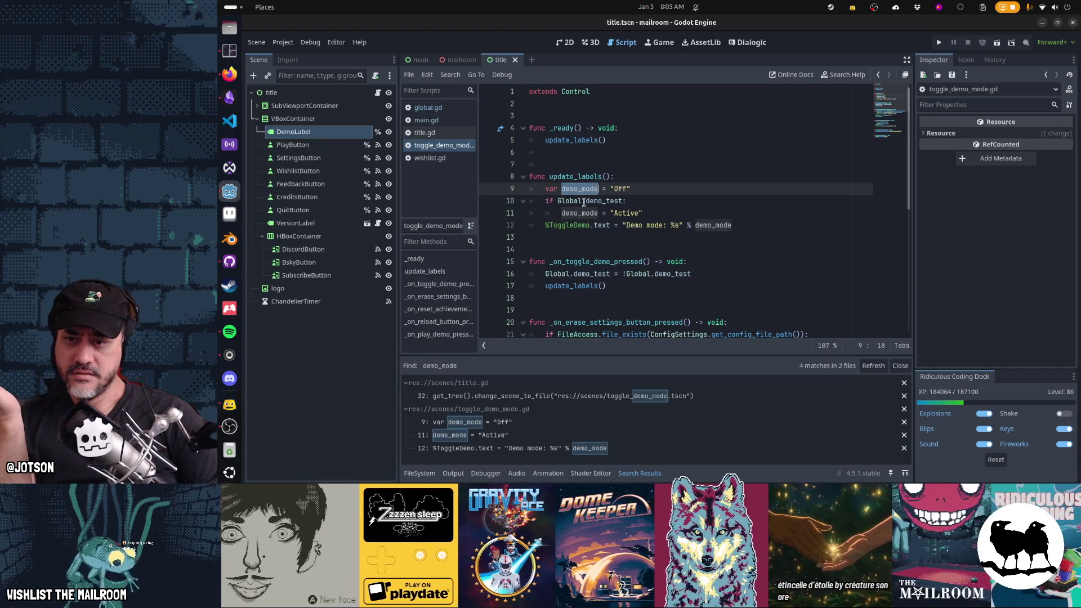
double_click(591, 273)
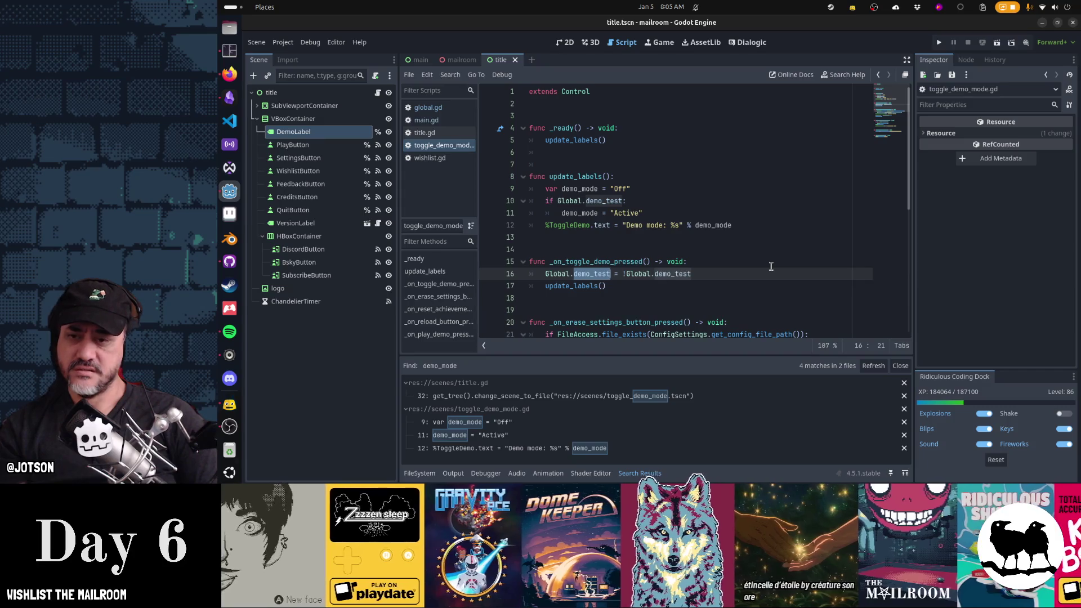
Step: Search all files for demo_test (7 matches in 3 files) and jump to its use in global.gd
key(ctrl+shift+f)
key(Return)
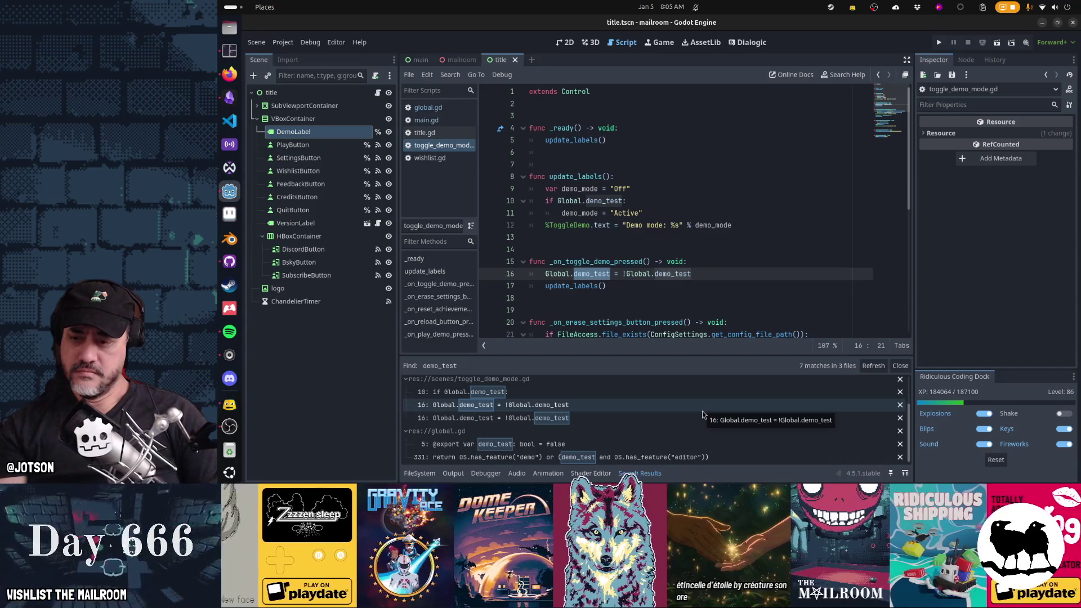
scroll(703, 415, down, 1)
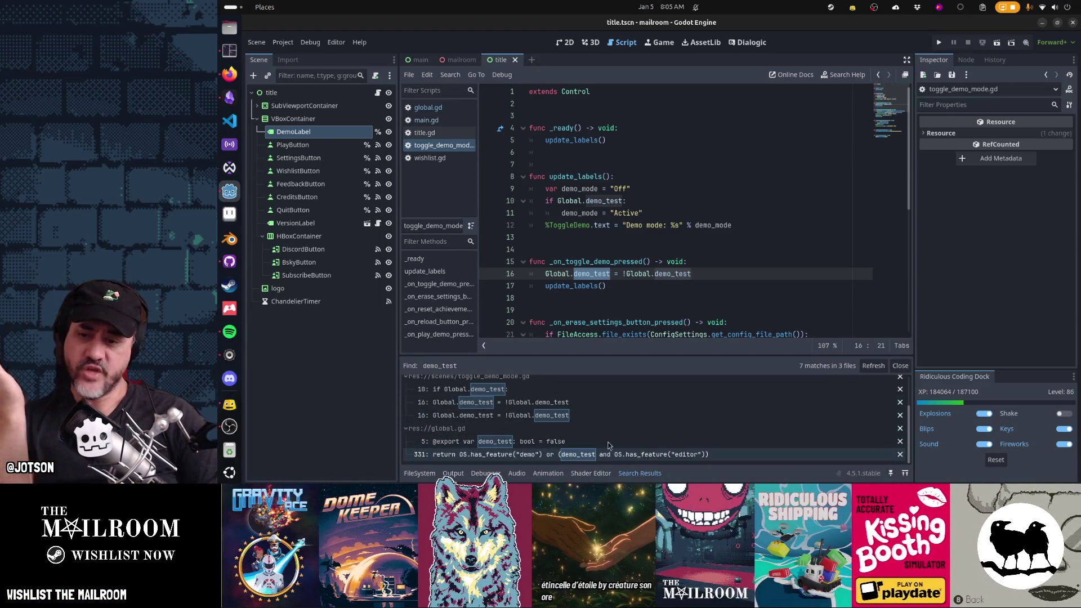
mouse_move(593, 275)
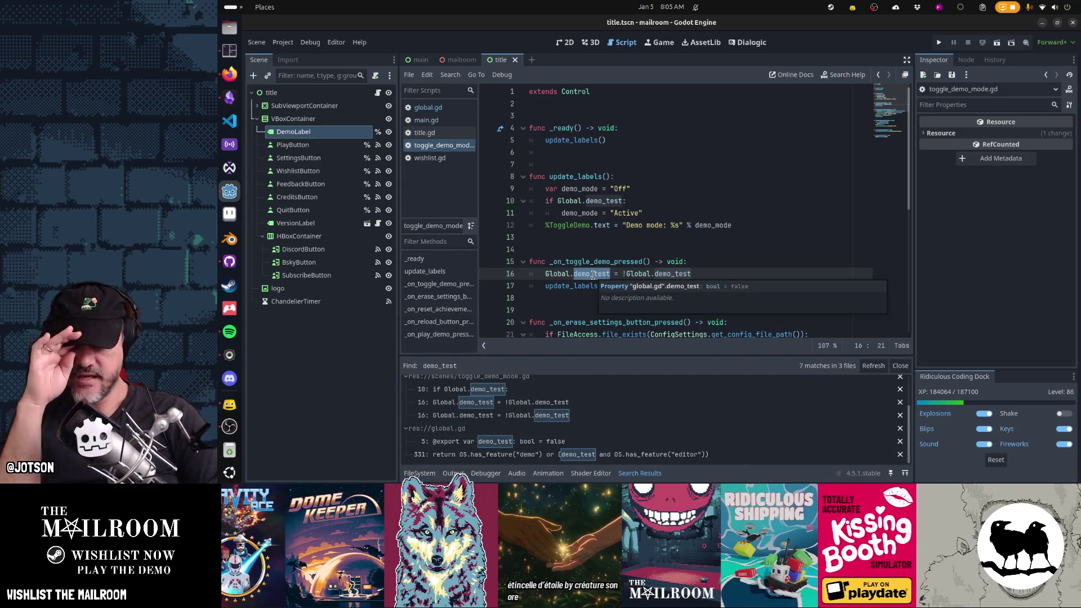
click(648, 455)
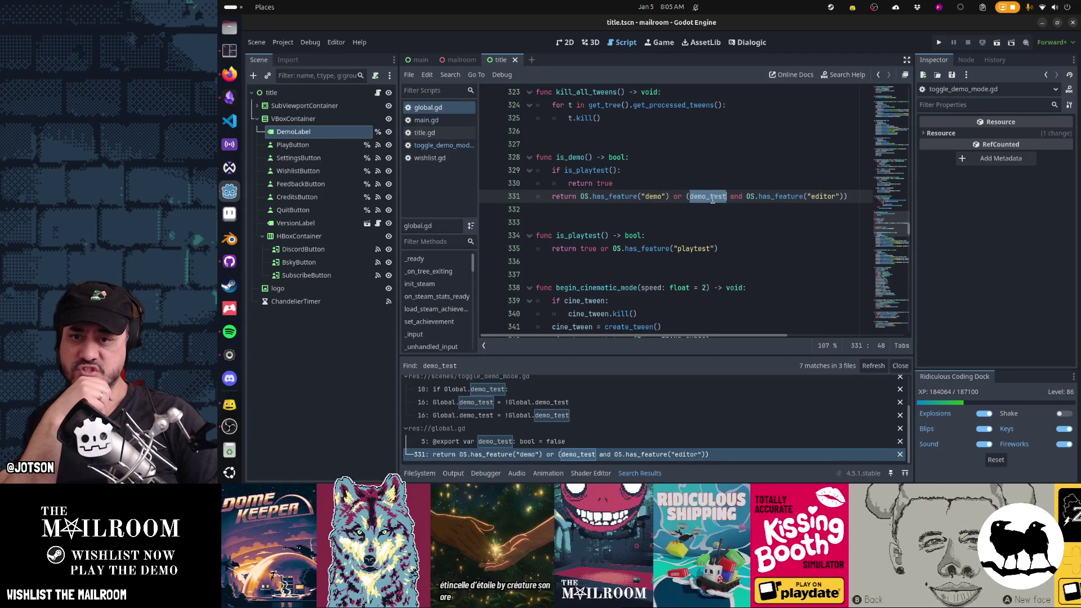
Step: Select the demo feature and demo_test editor checks on is_demo line 331, then run the project with F5
mouse_move(714, 200)
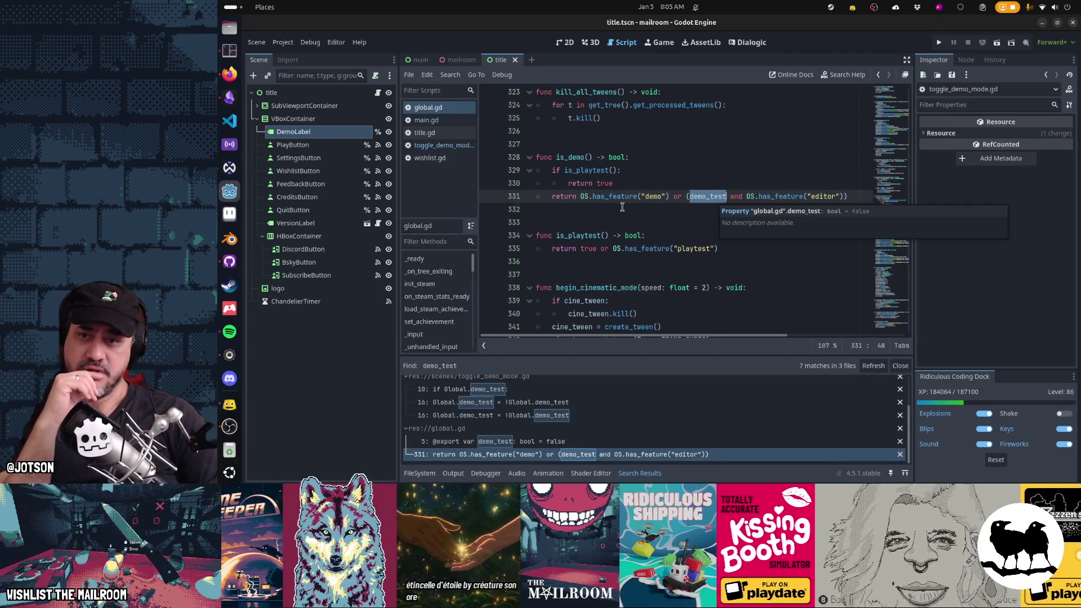
drag(580, 196, 666, 198)
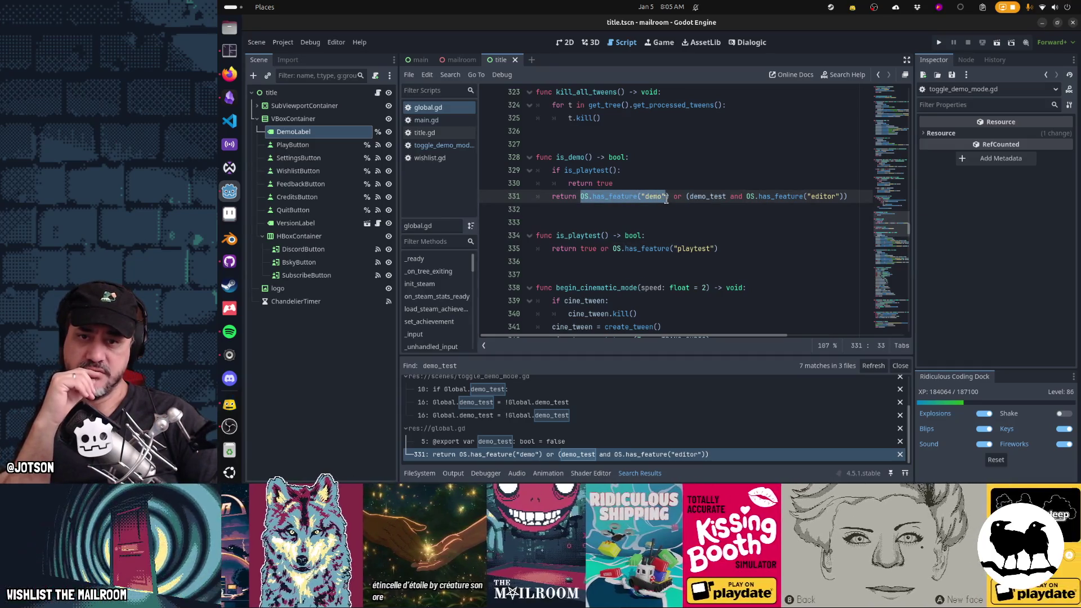
click(699, 197)
double_click(703, 196)
drag(703, 196, 843, 194)
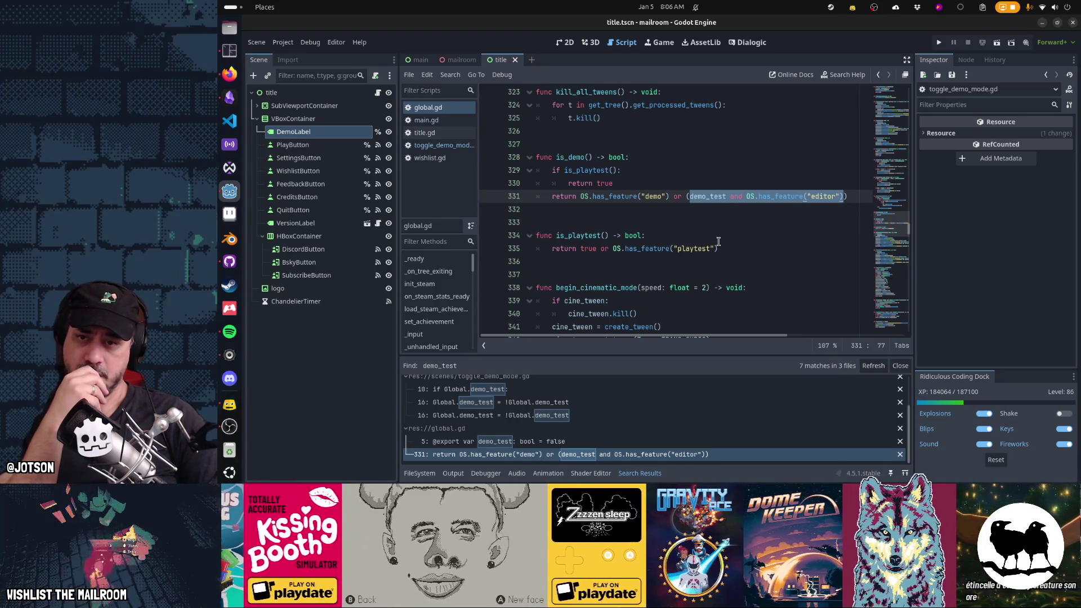
click(663, 170)
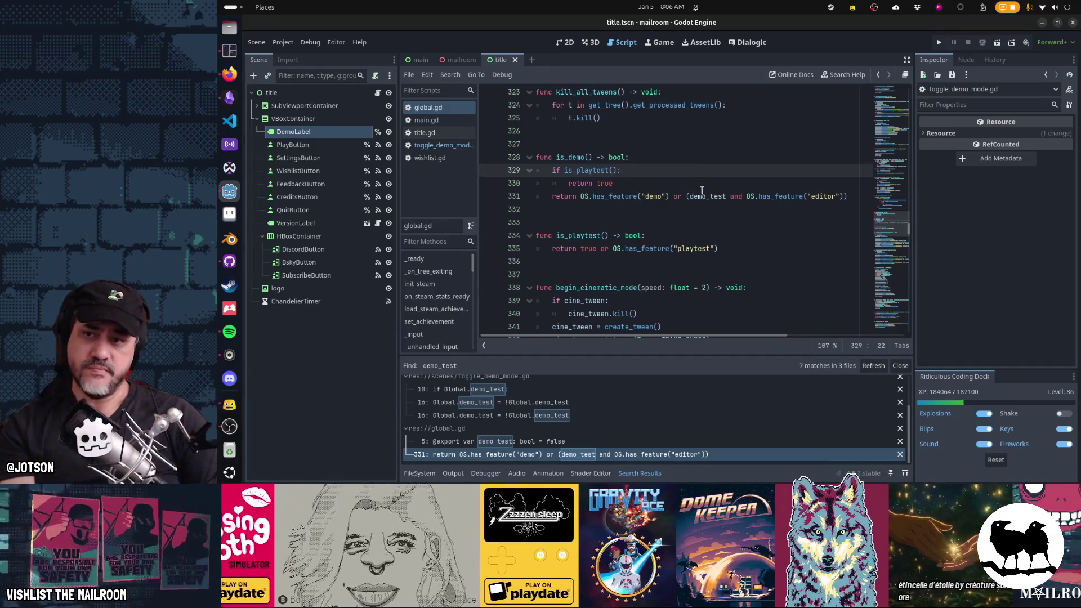
mouse_move(702, 191)
key(F5)
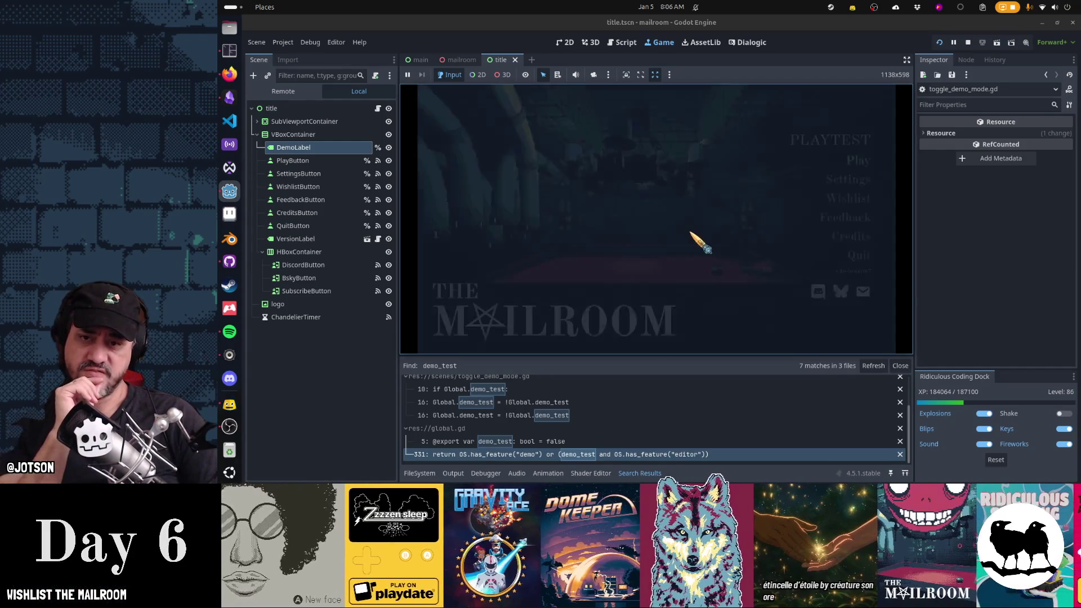
Step: Start the game, open the gate, place the directory on the red table and clock in
click(855, 161)
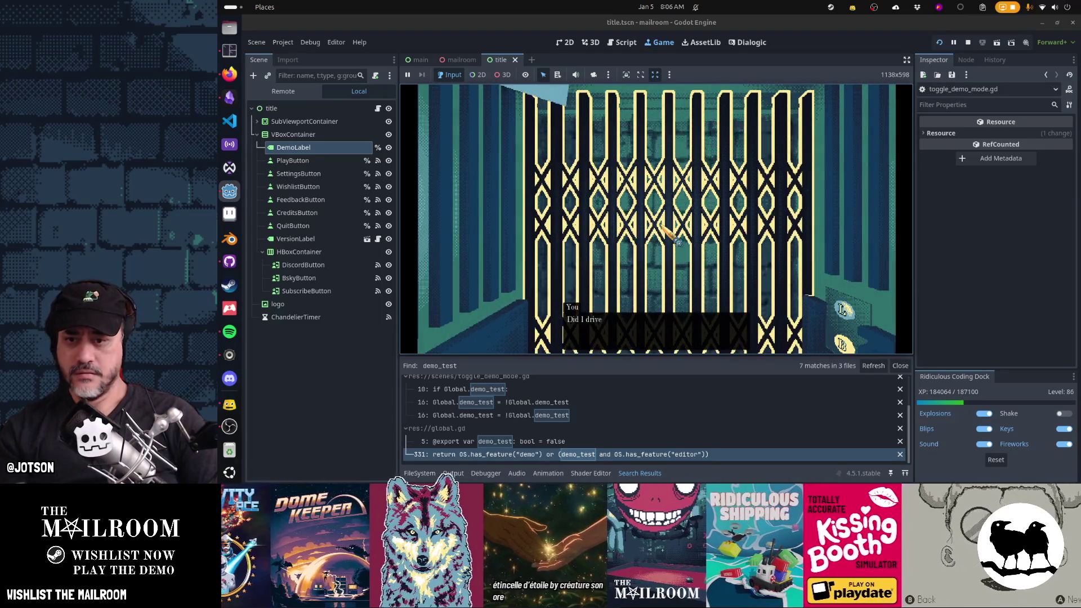
click(656, 219)
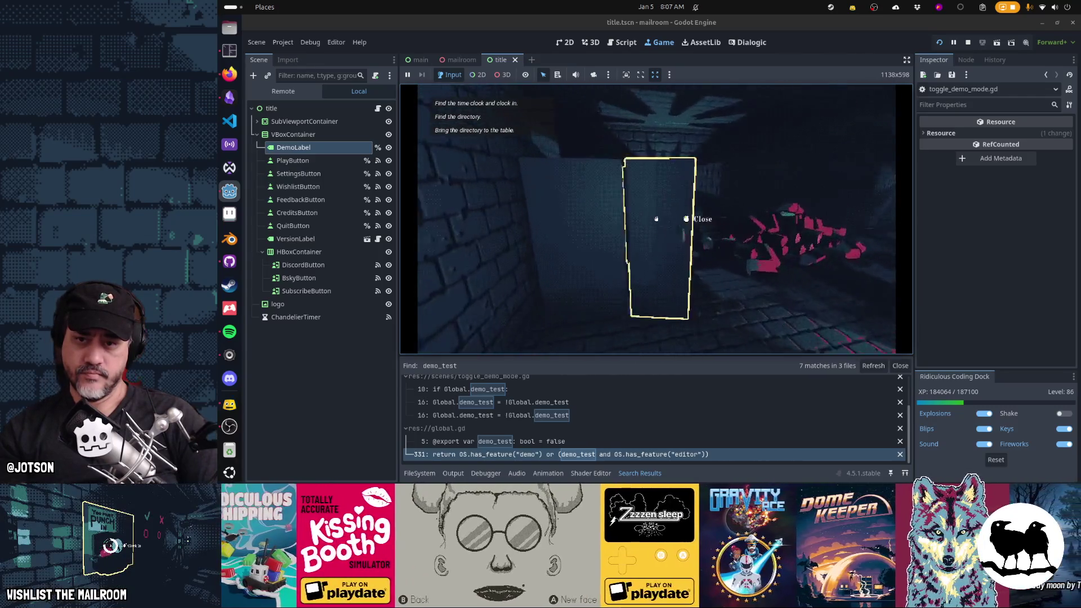
click(656, 219)
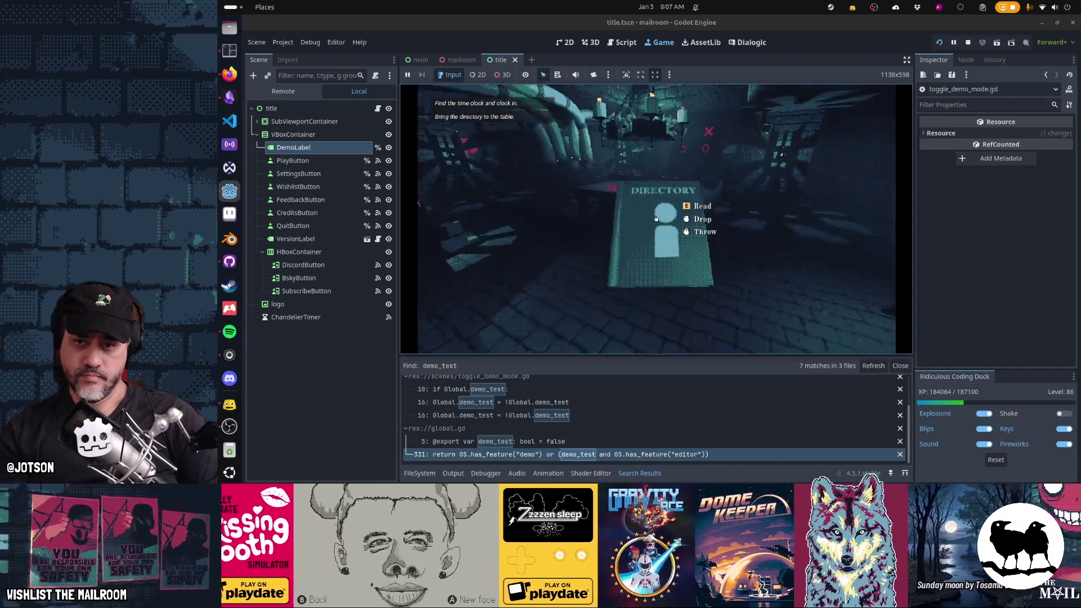
click(656, 219)
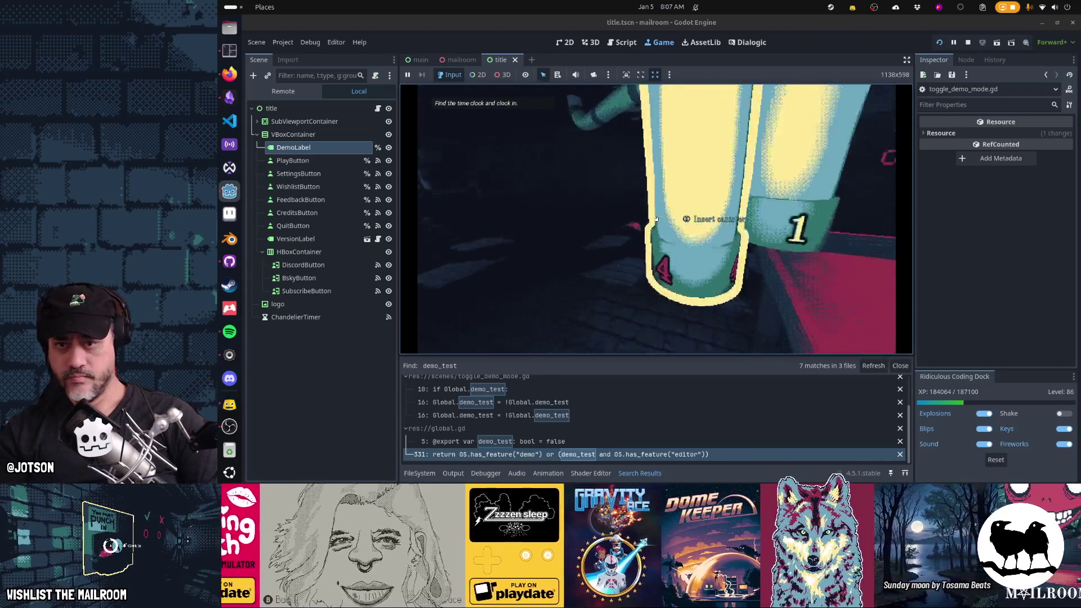
click(656, 219)
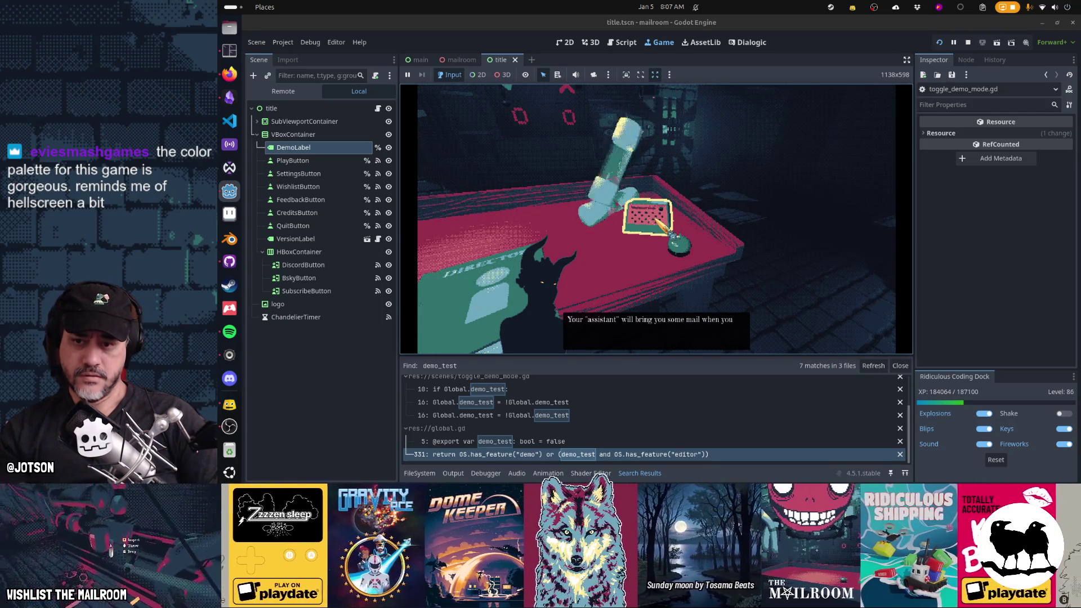
Step: Put the book down, ring the bell, inspect the package label and read the Junk Mail Policy book
click(656, 218)
click(656, 219)
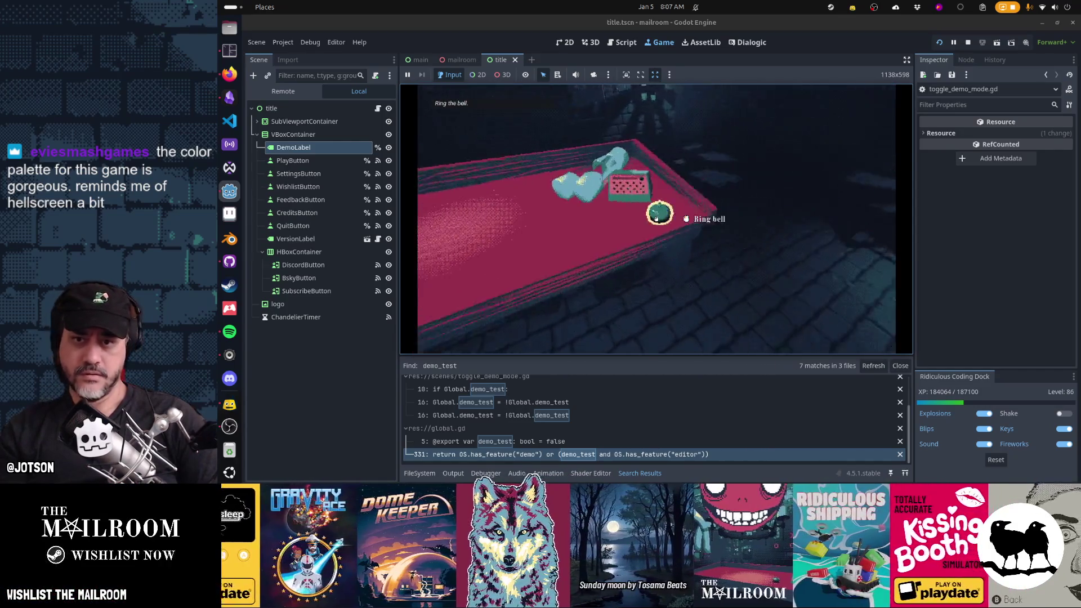
click(657, 218)
click(656, 218)
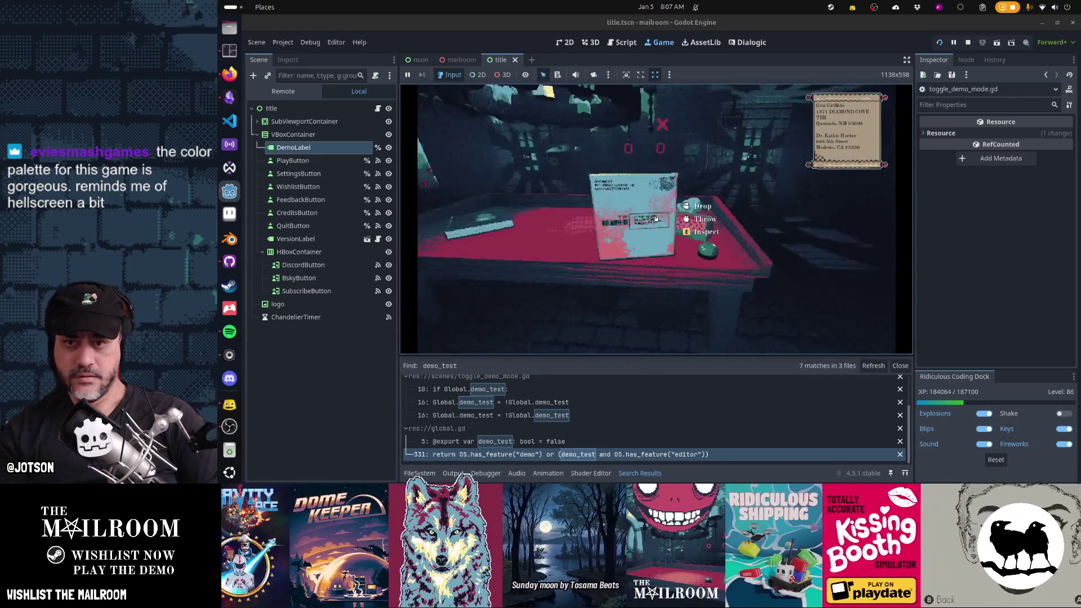
key(e)
key(e)
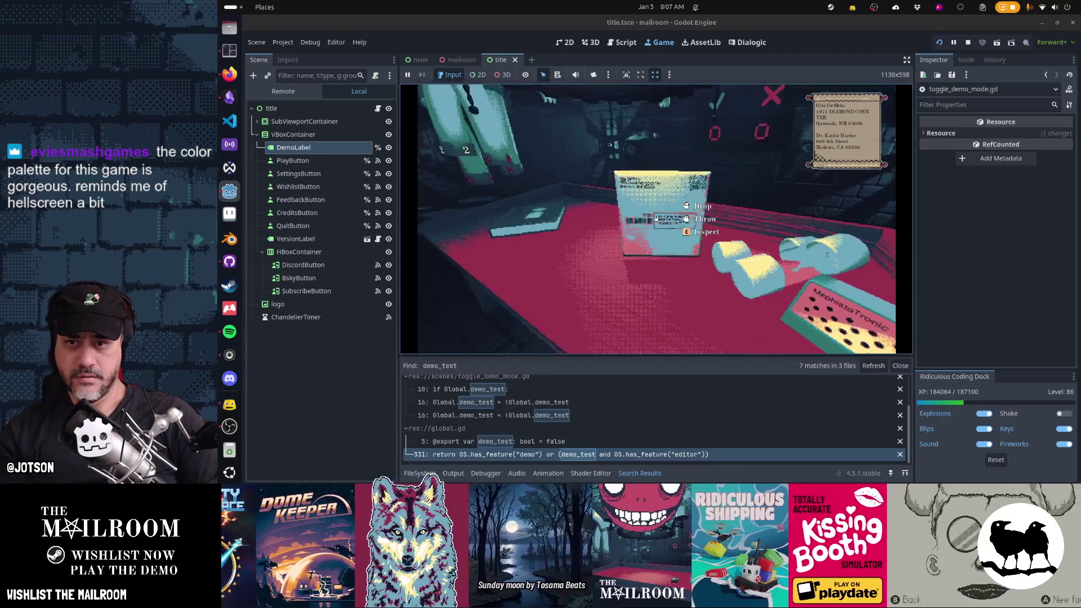
click(656, 219)
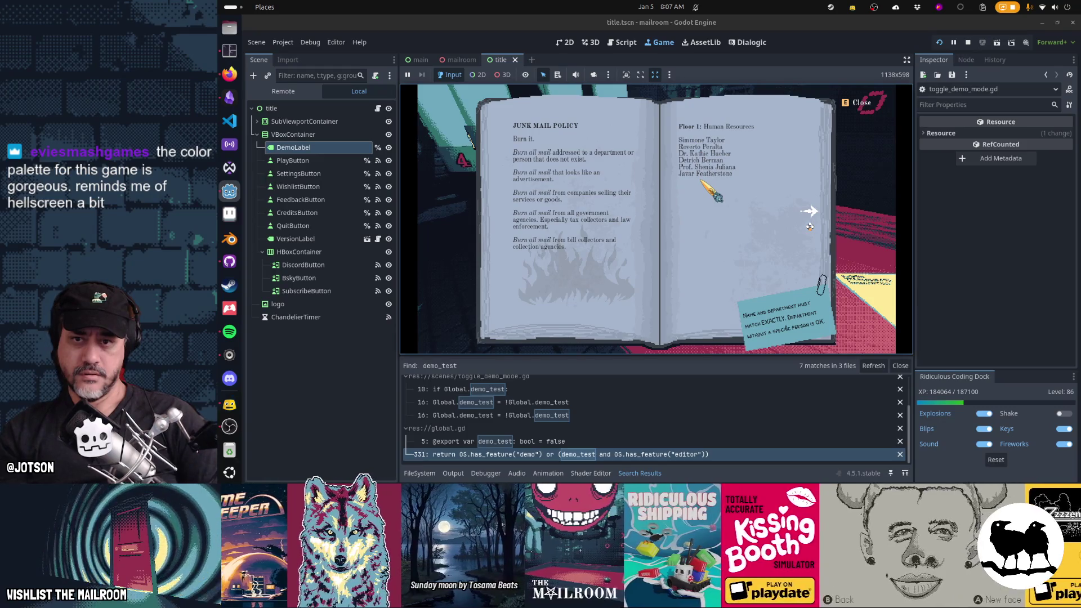
key(e)
Step: Send a letter down the floor 1 tube, inspect another letter and the stacks, then view the 3D scene
click(656, 219)
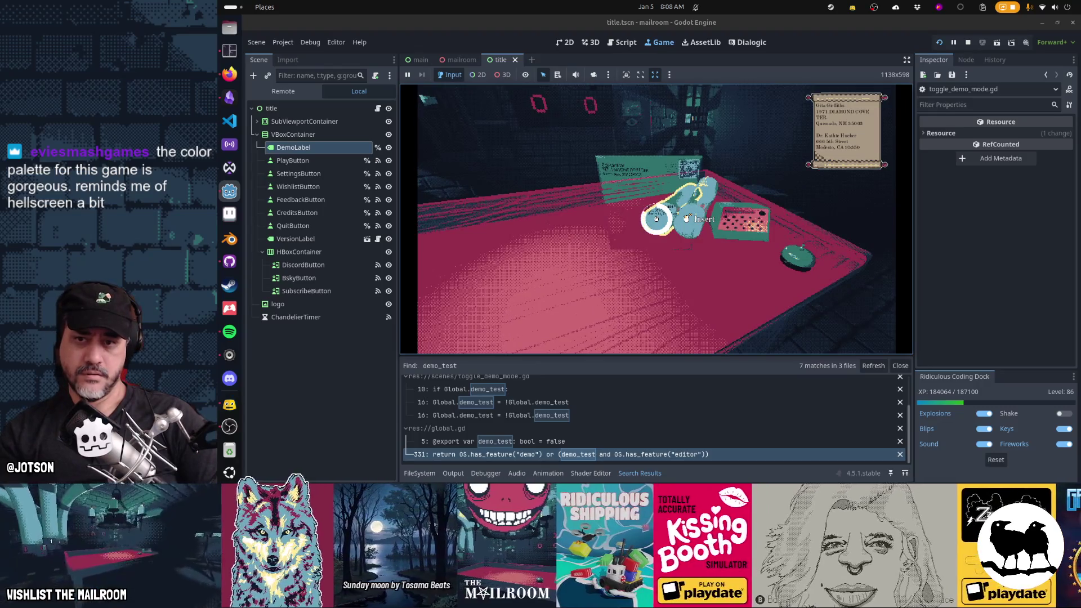
click(656, 219)
click(656, 219)
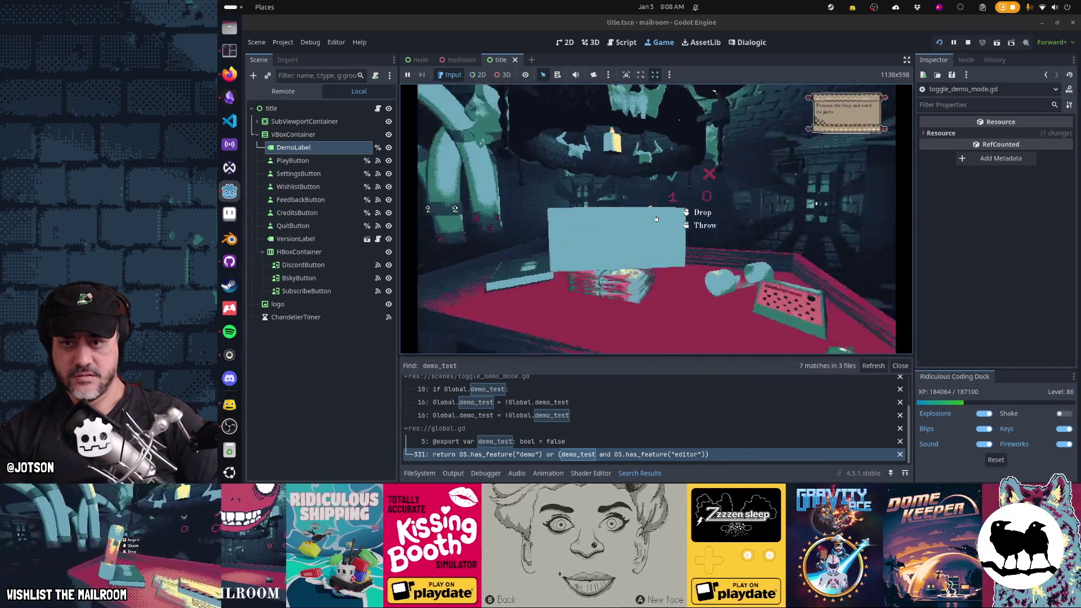
click(656, 219)
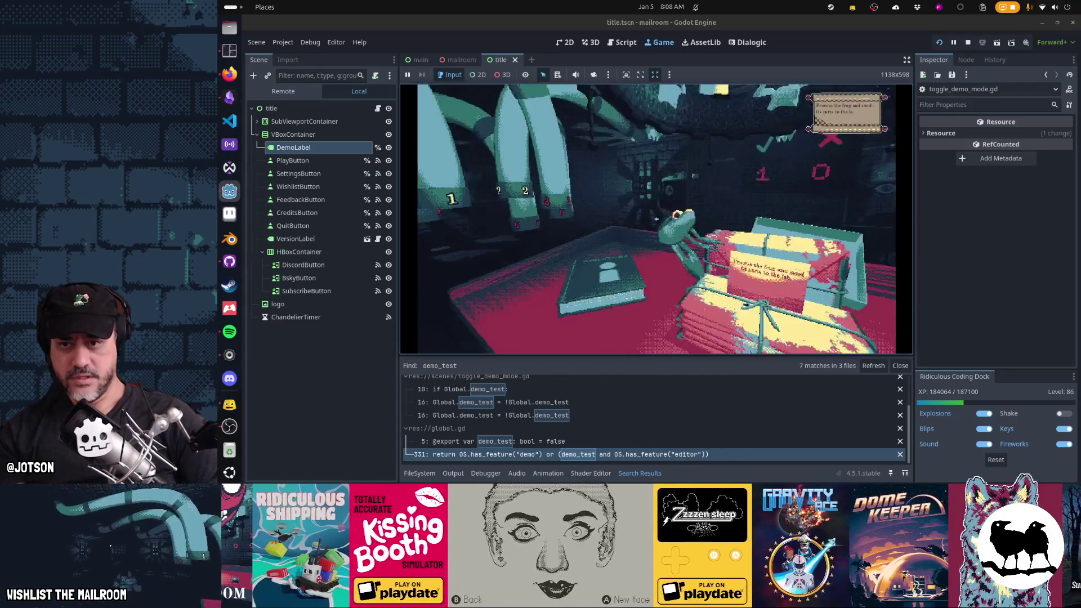
key(e)
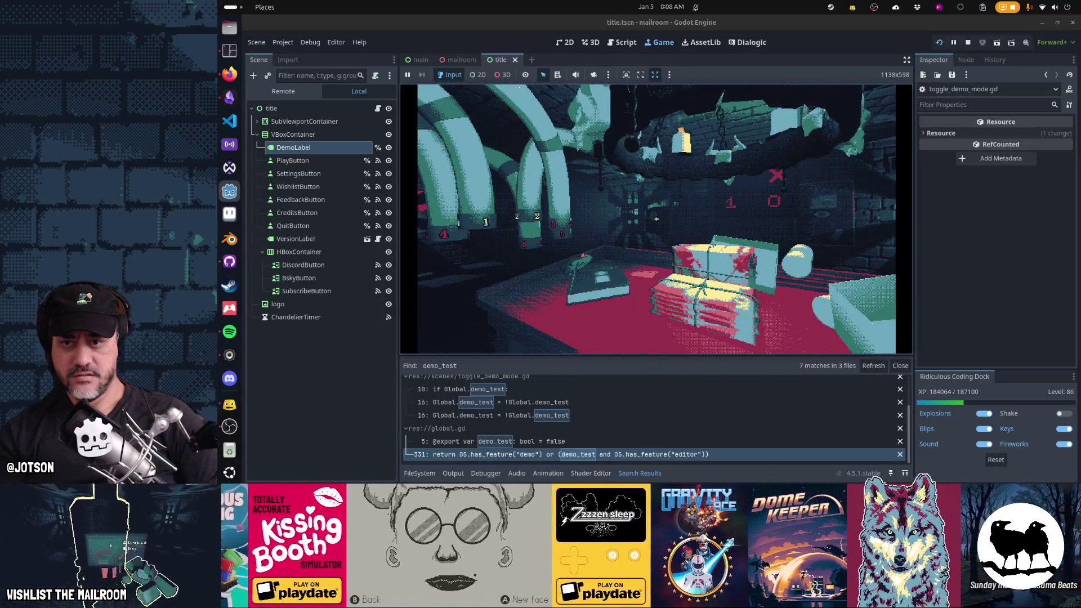
click(656, 218)
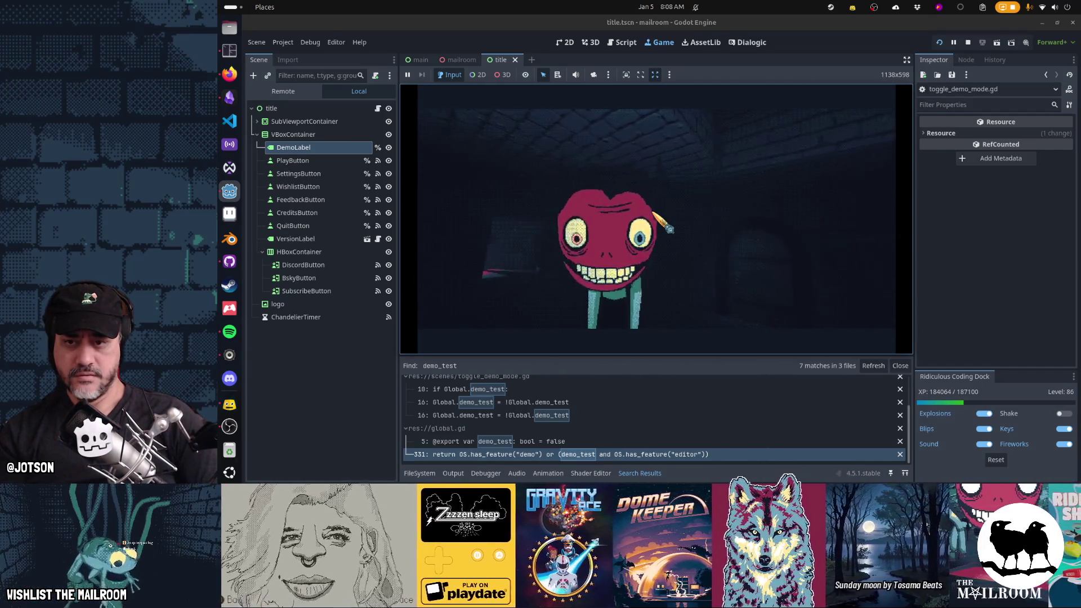
click(593, 46)
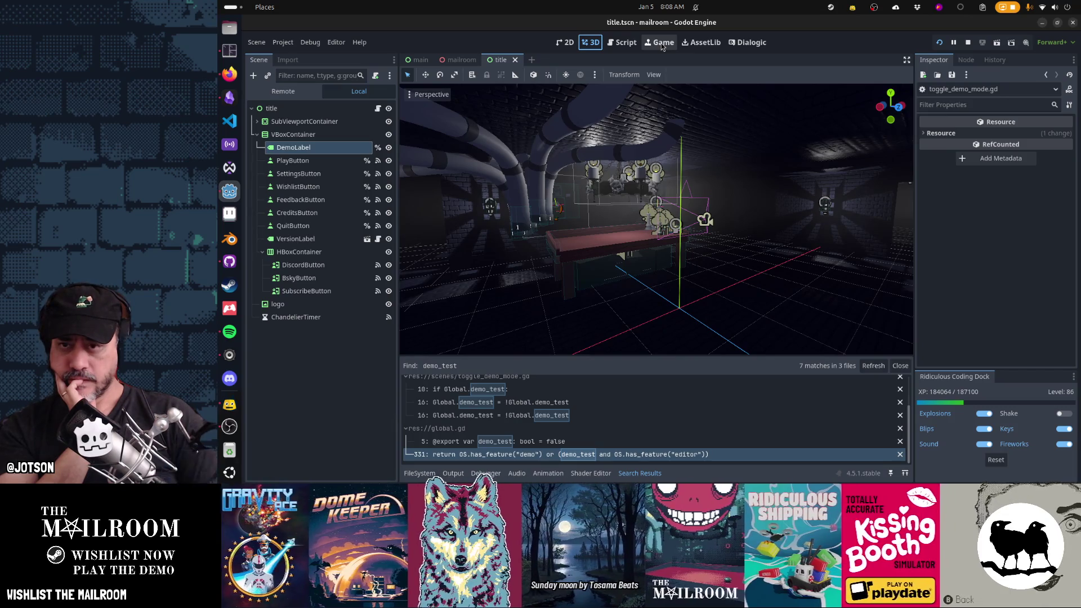
Step: Return to the running game view and open the in-game debug console
click(661, 42)
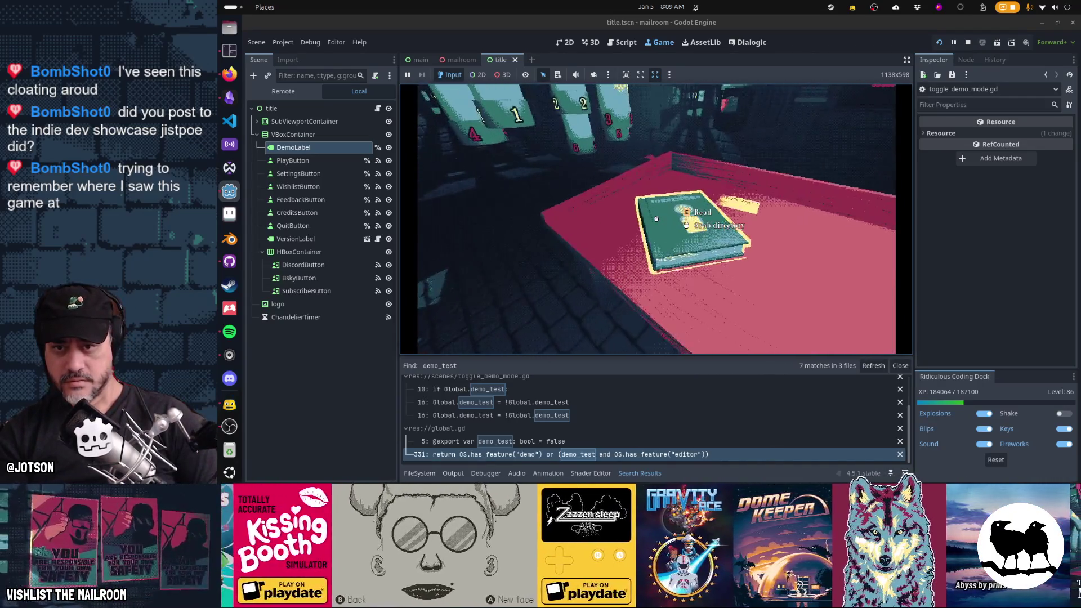
key(grave)
key(grave)
Step: Close the console, continue past the add() error with F12 and resume the paused game
click(657, 219)
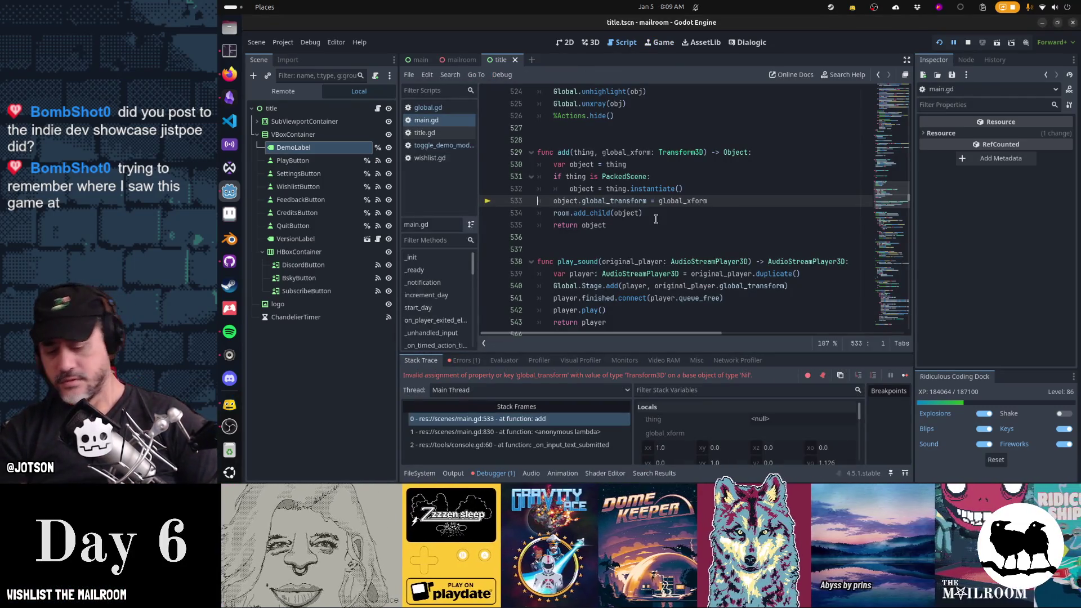
key(F12)
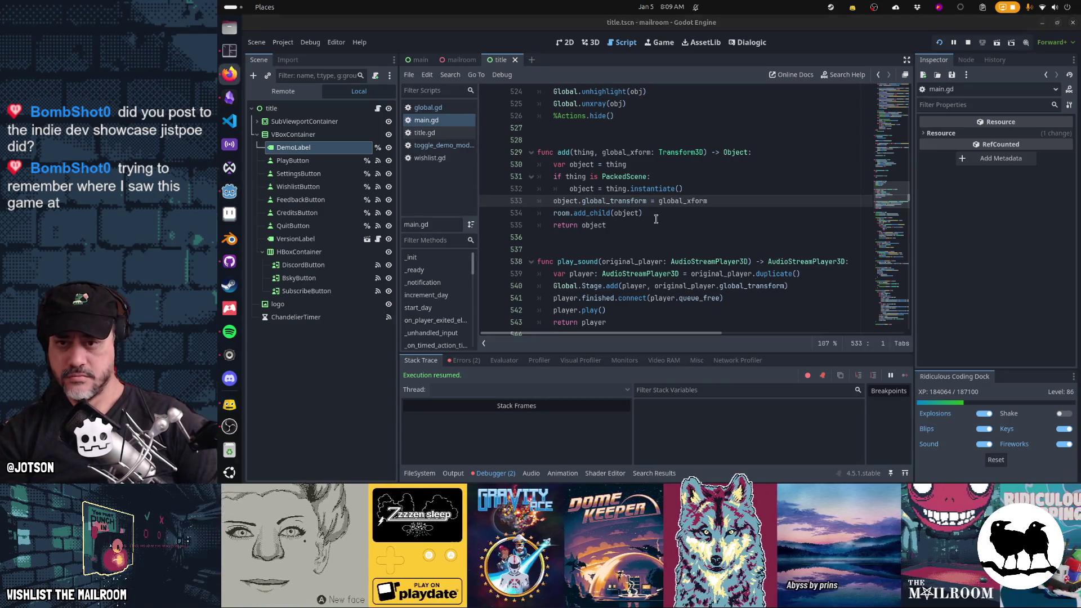
key(alt+Tab)
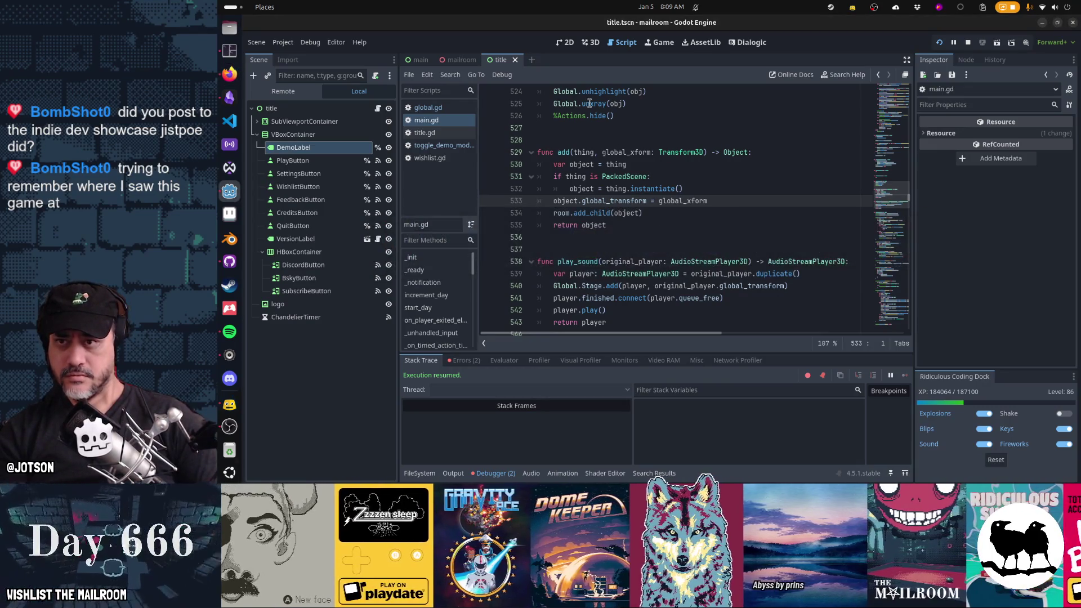
click(659, 42)
click(655, 173)
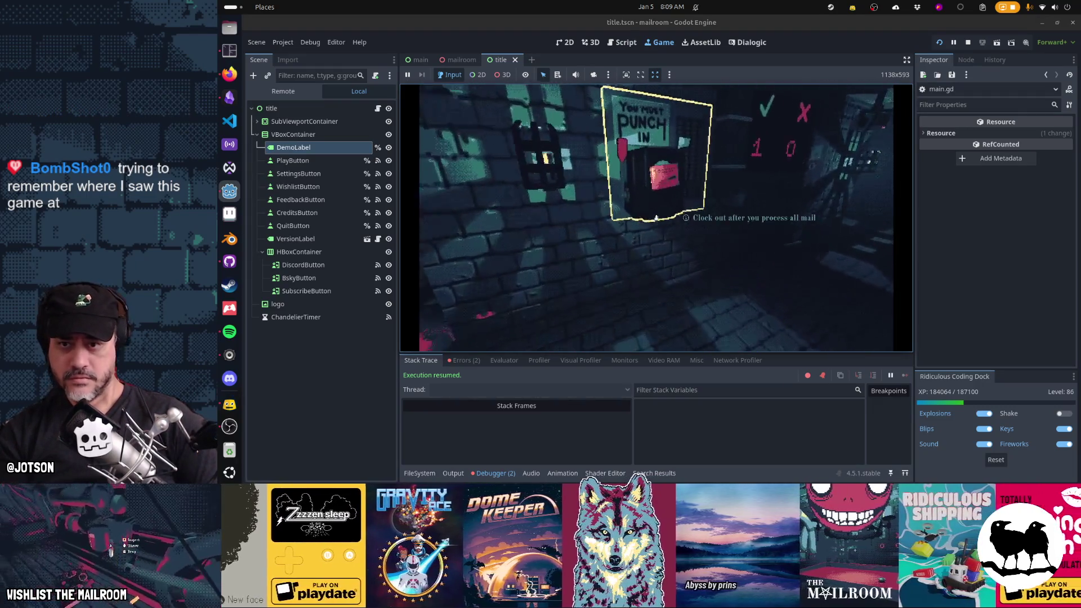
Step: Reach the Day 1 end screen, quit the game and show the runtime error list
key(grave)
text(clockou)
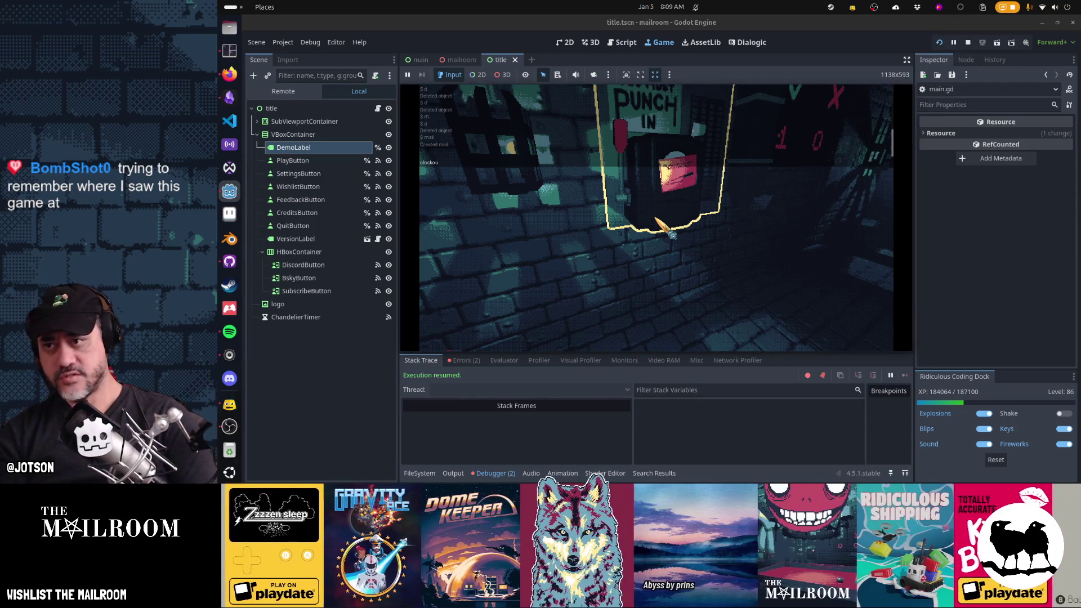
key(grave)
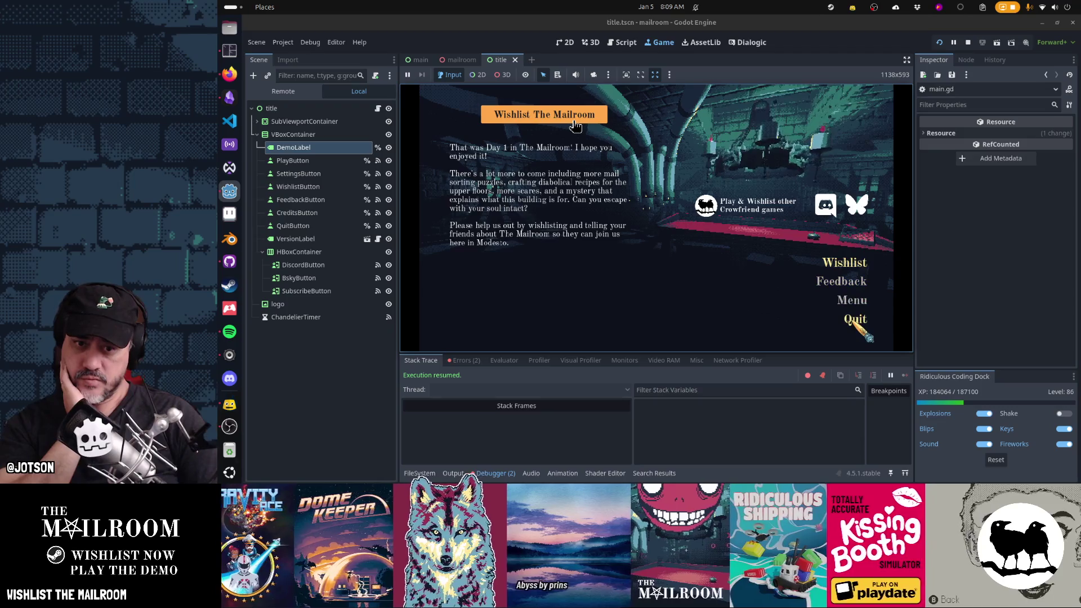
click(853, 322)
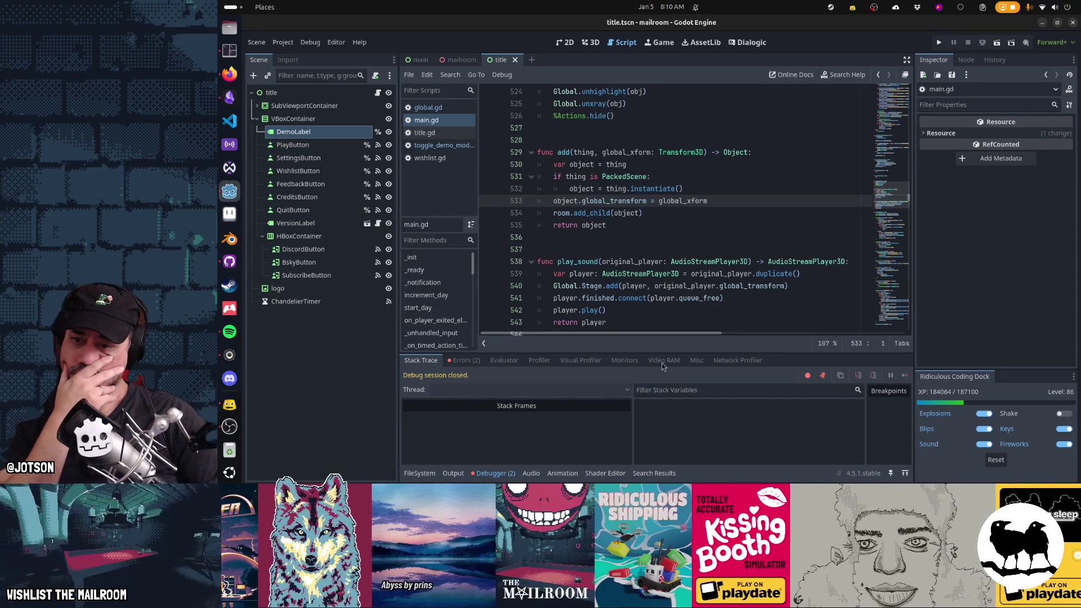
click(465, 362)
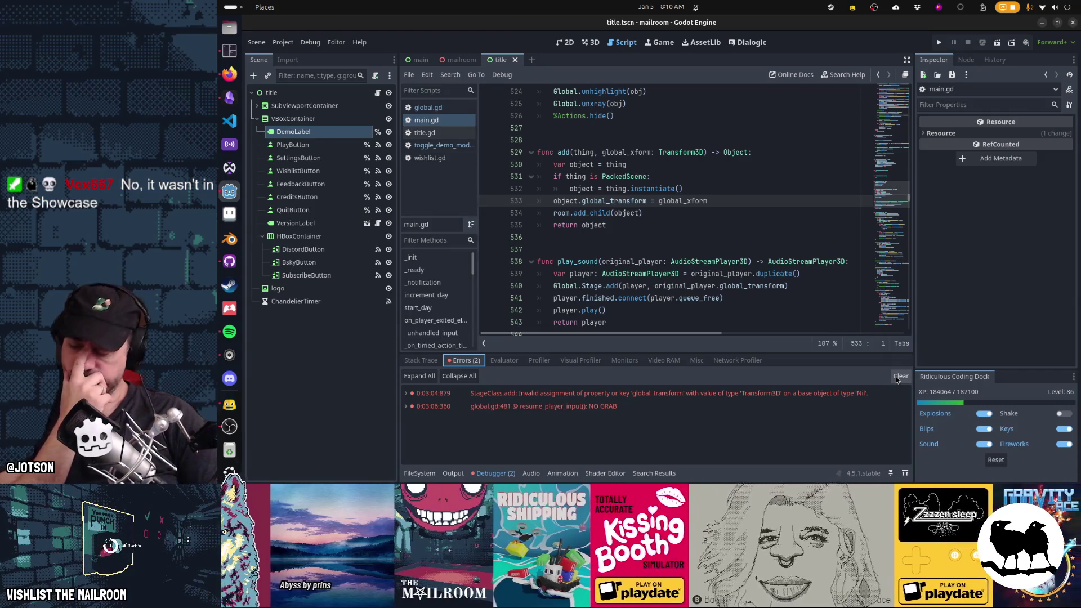
click(898, 381)
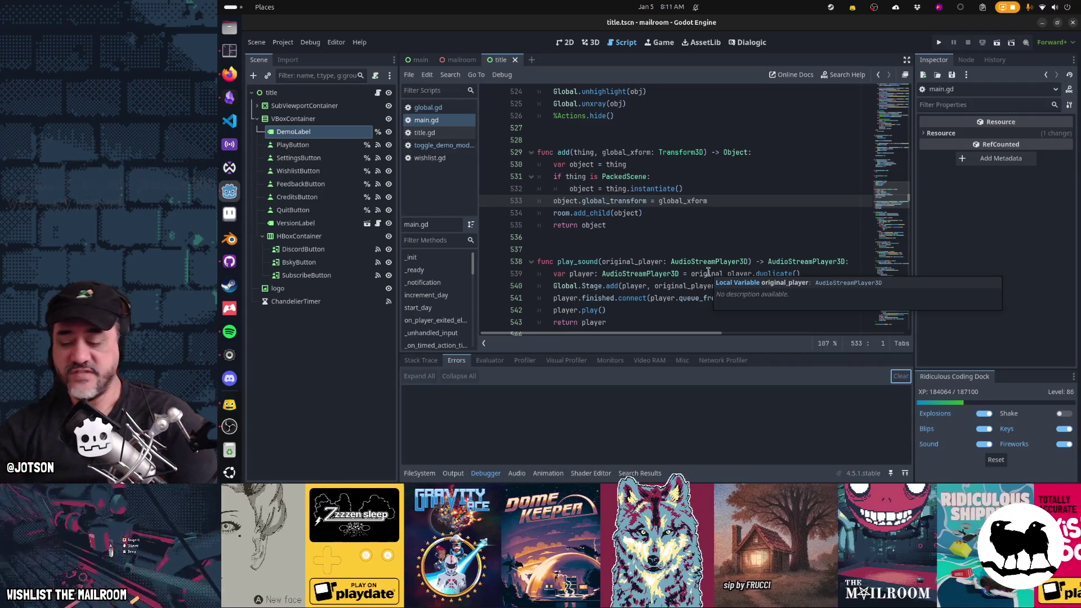
key(super)
text(300)
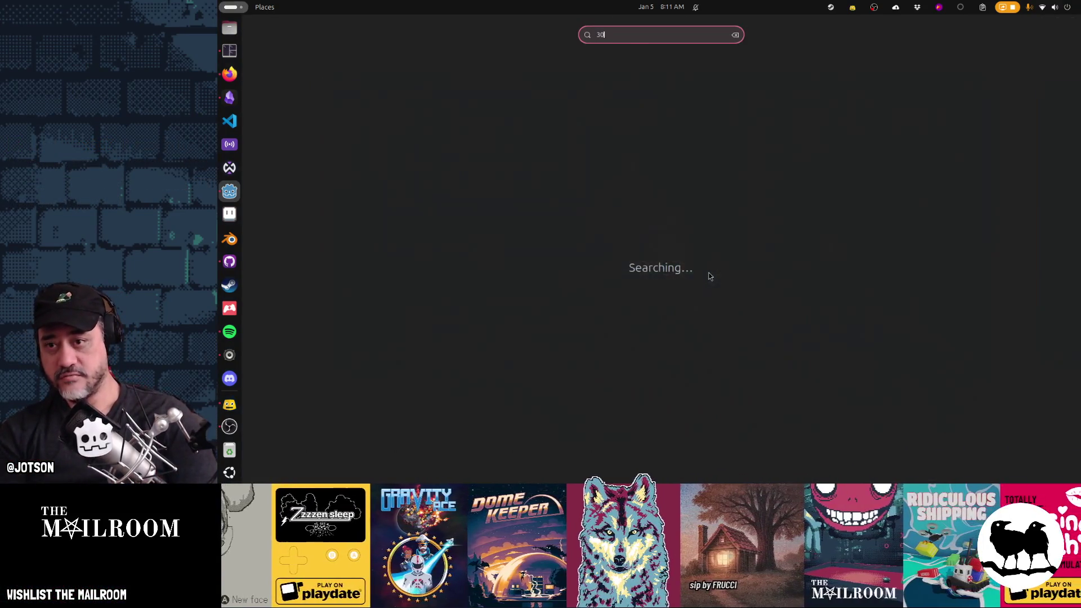
text(*15/60)
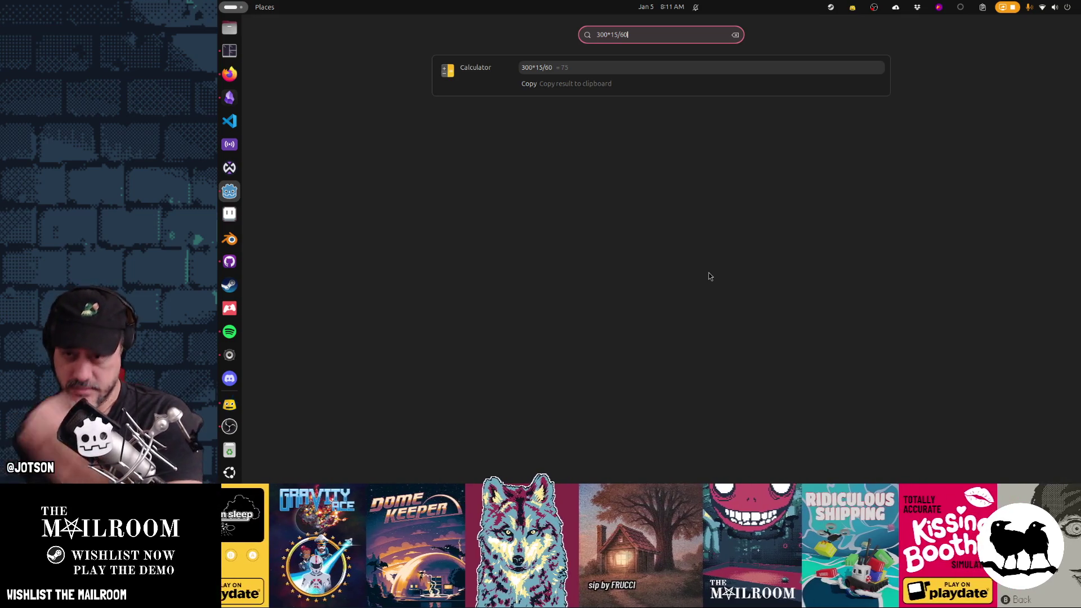
key(Escape)
key(Escape)
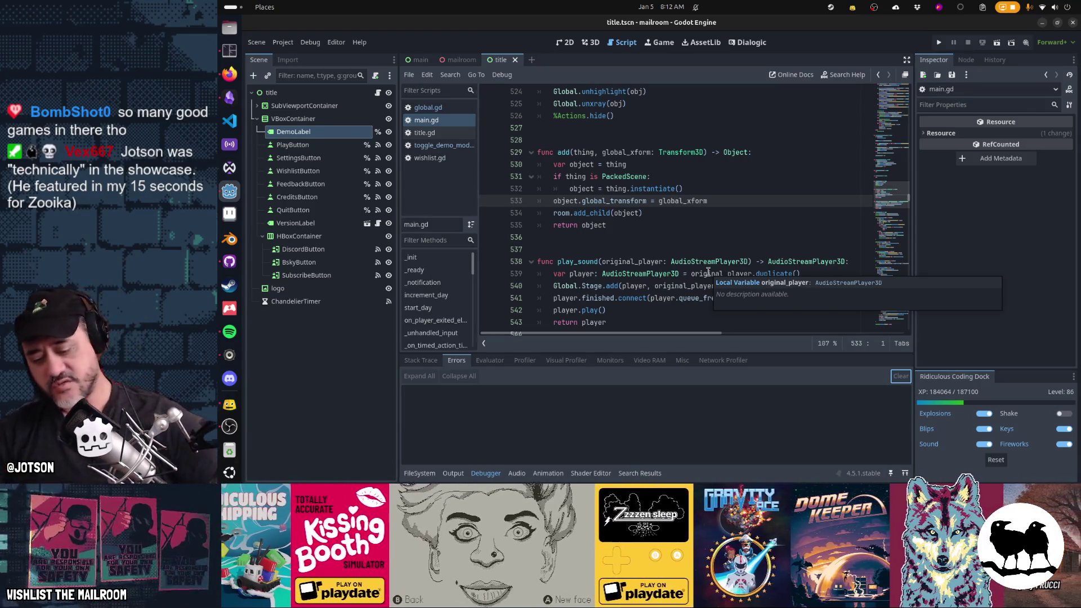
Step: Run the Mailroom project with F5, click Play on the title menu, and open the in-game console
click(693, 241)
key(F5)
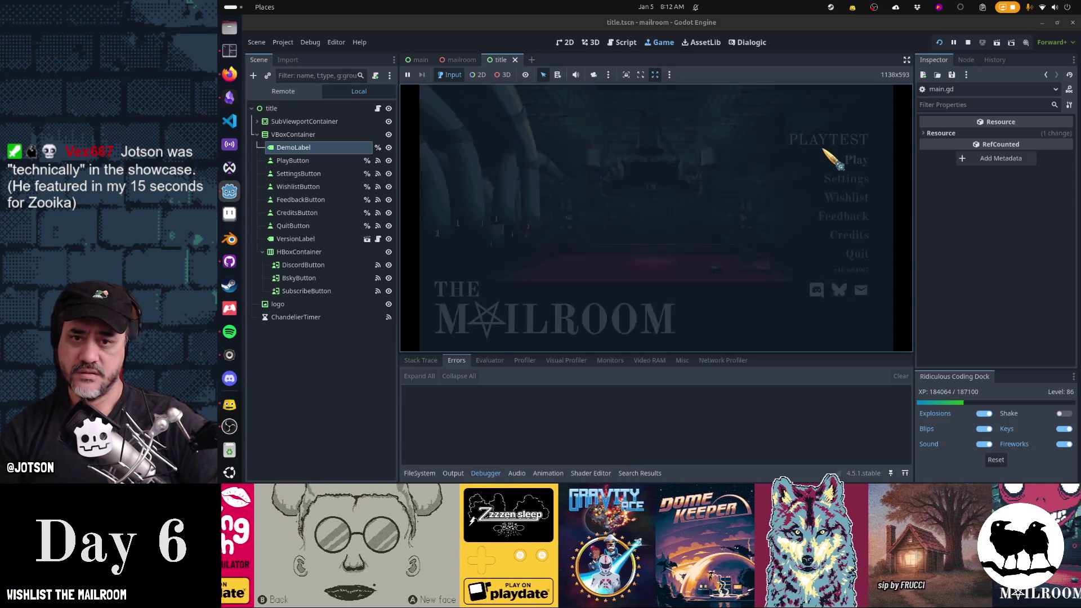
click(818, 157)
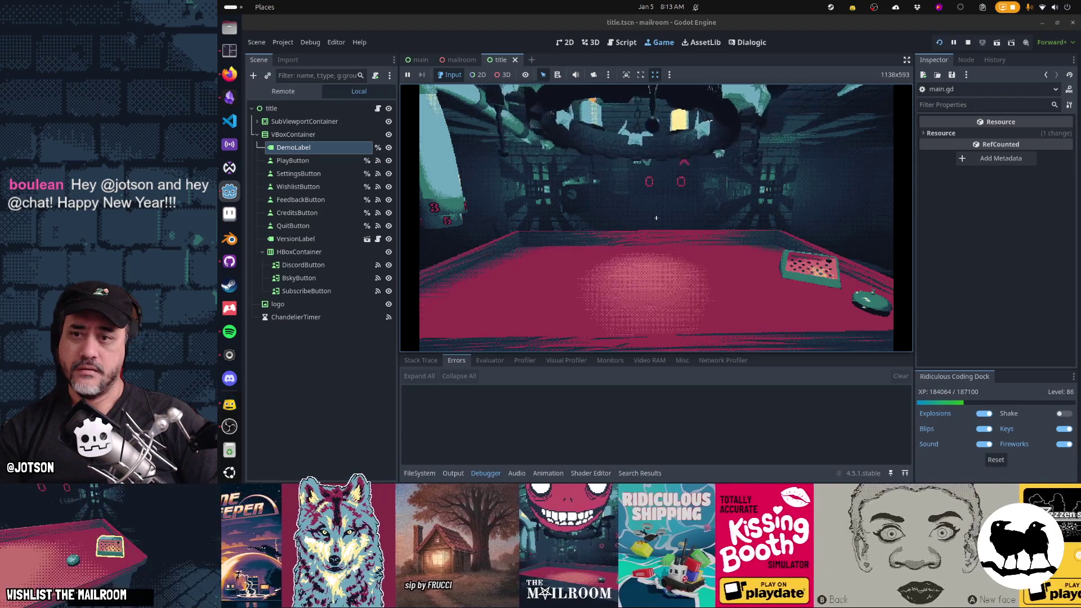
key(grave)
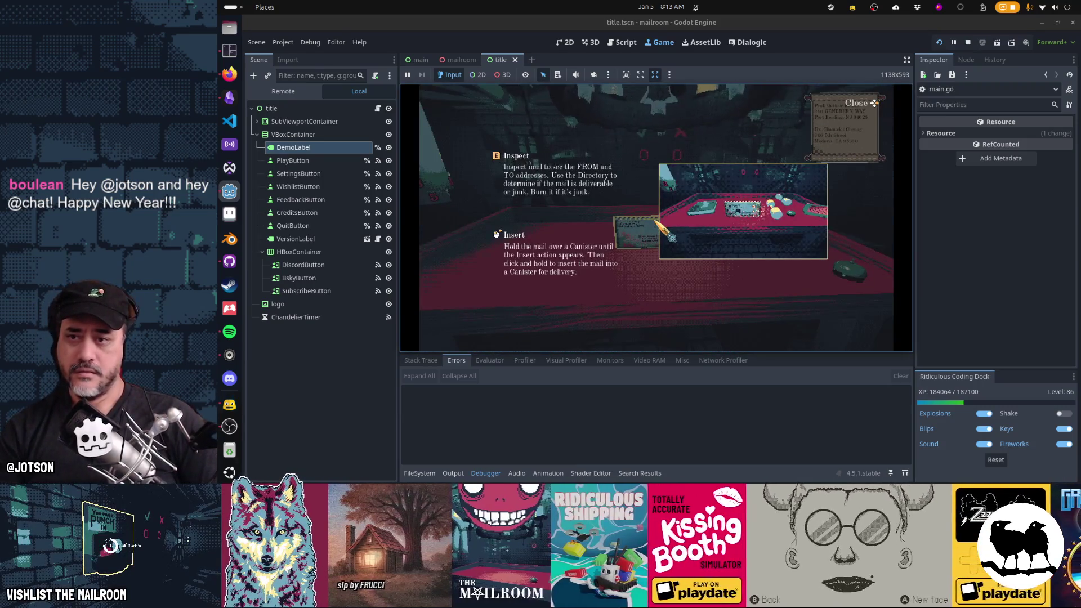
Step: Dismiss the tutorial, delete the table letter with d, and spawn extra mail with repeated mail commands
click(874, 103)
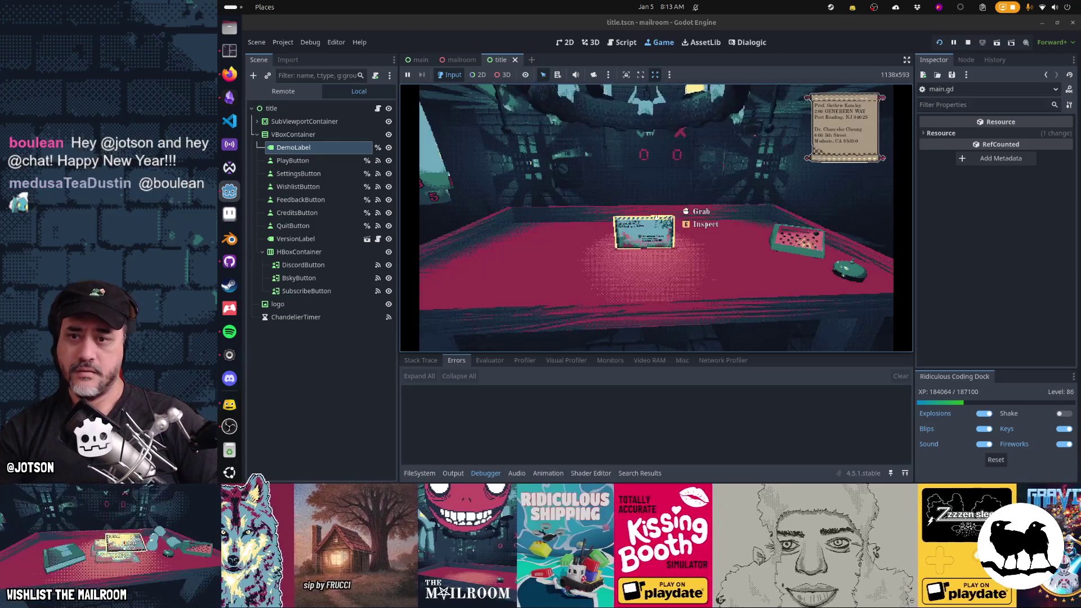
text(d)
key(Return)
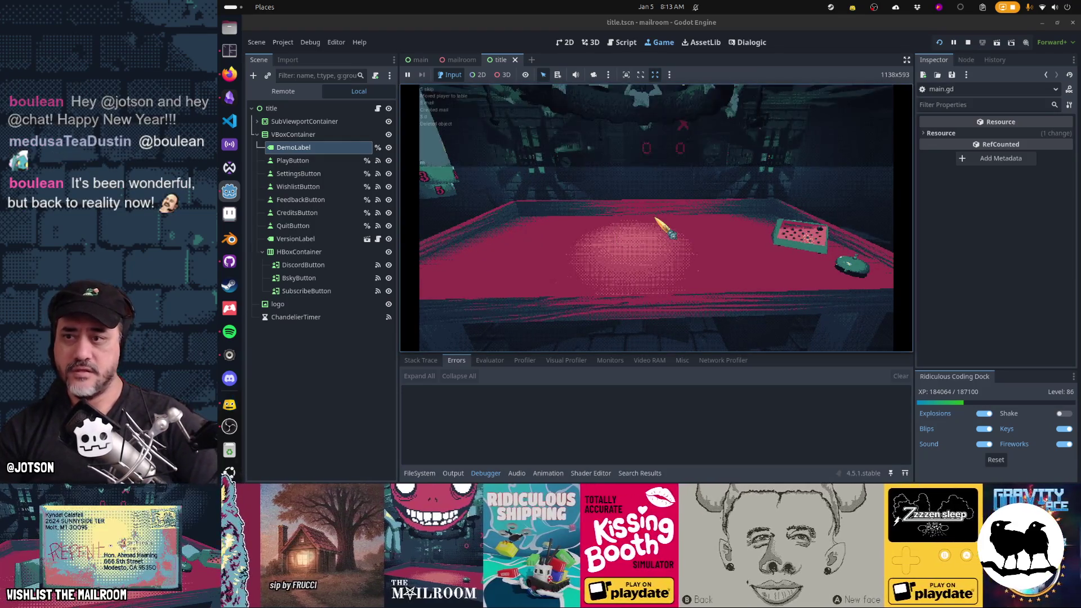
text(mail)
key(Return)
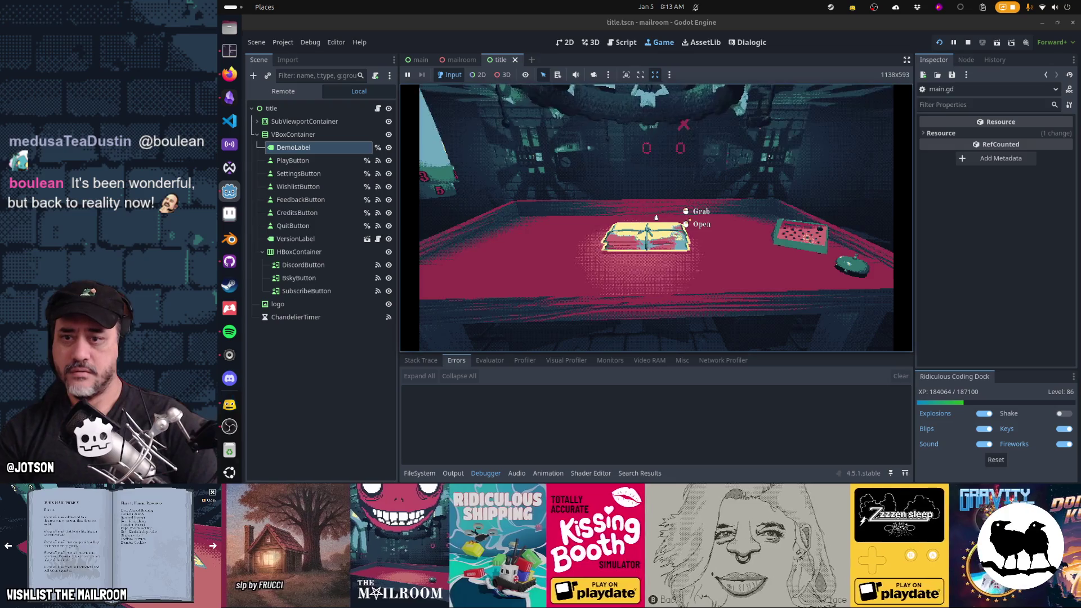
text(mail)
key(Return)
text(mail)
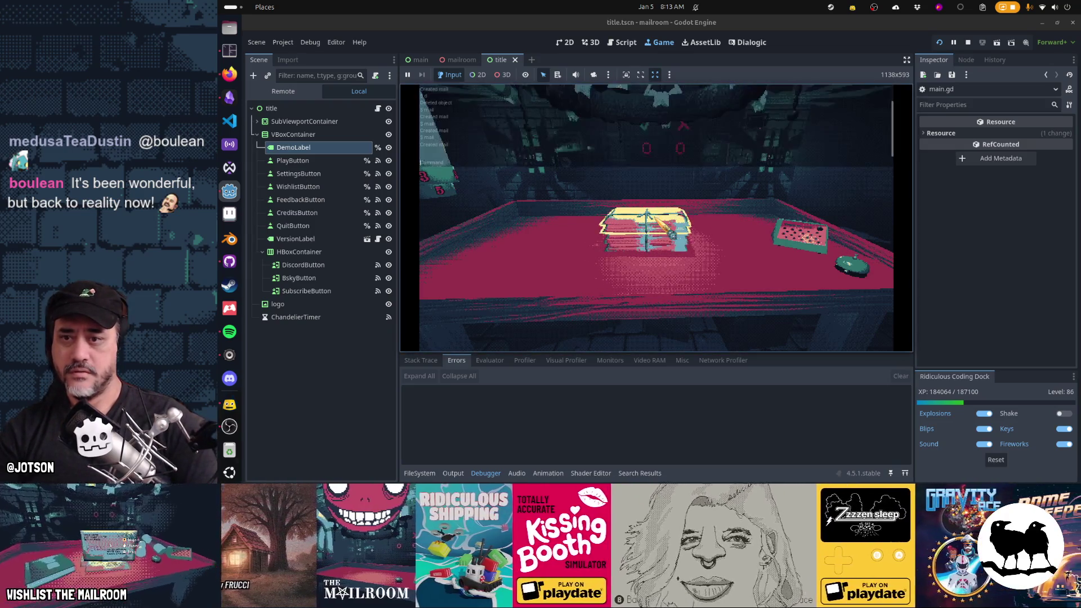
key(Return)
text(mail)
key(Return)
text(mail)
key(Escape)
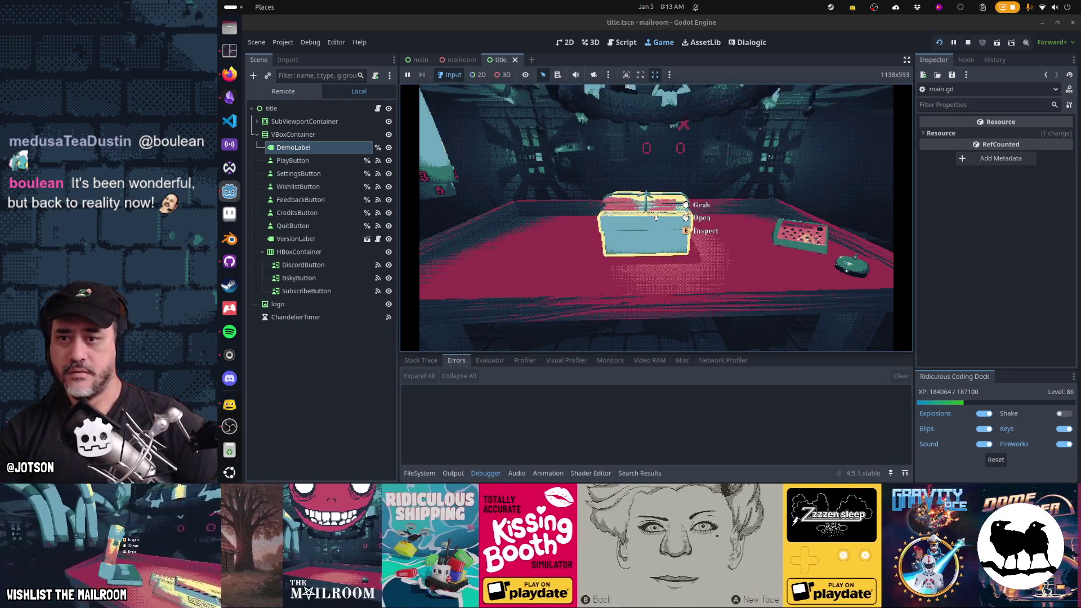
Step: Pull a letter from the mail box, use the punch-in clock, and pause then resume the game
click(657, 217)
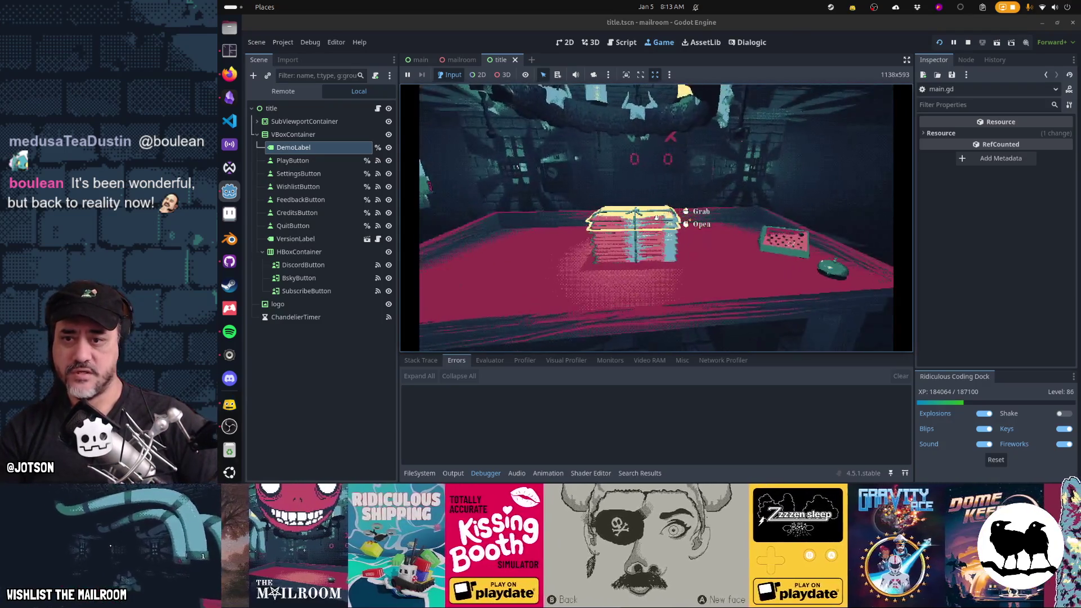
key(grave)
key(Escape)
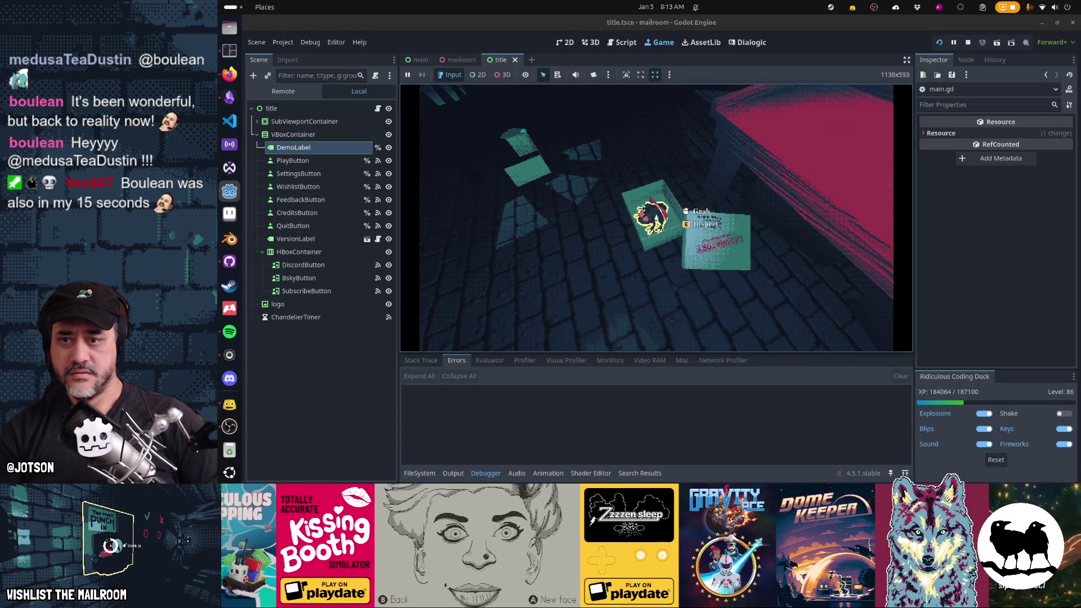
click(656, 218)
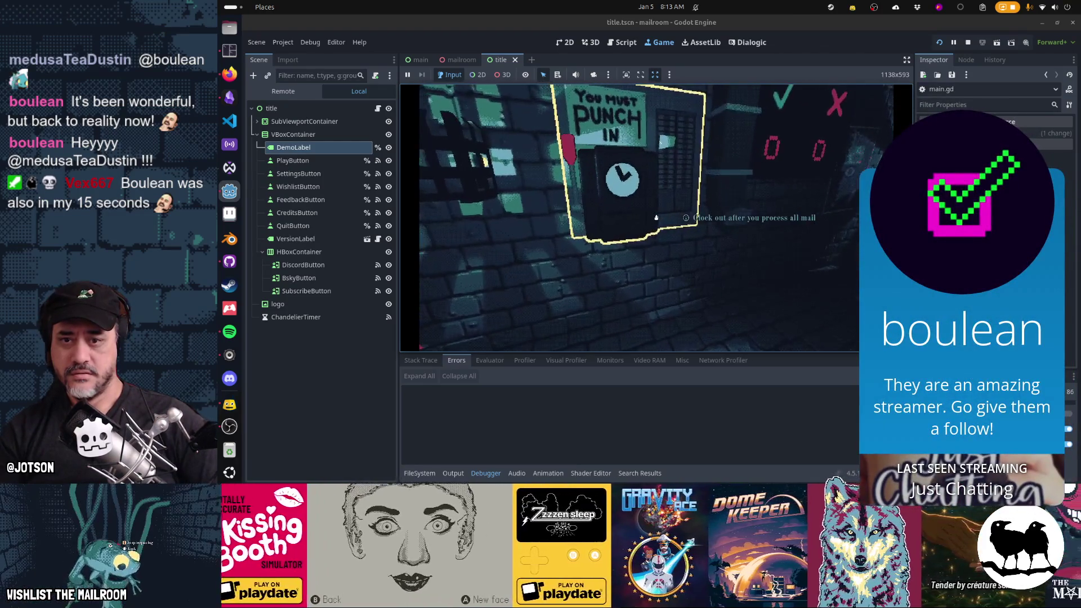
click(657, 218)
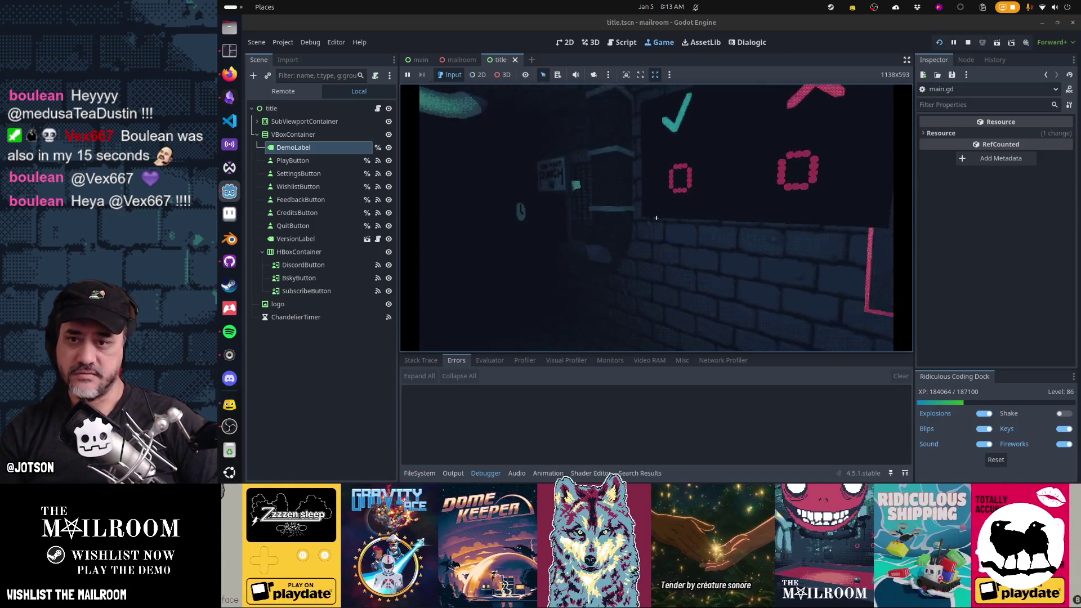
key(Escape)
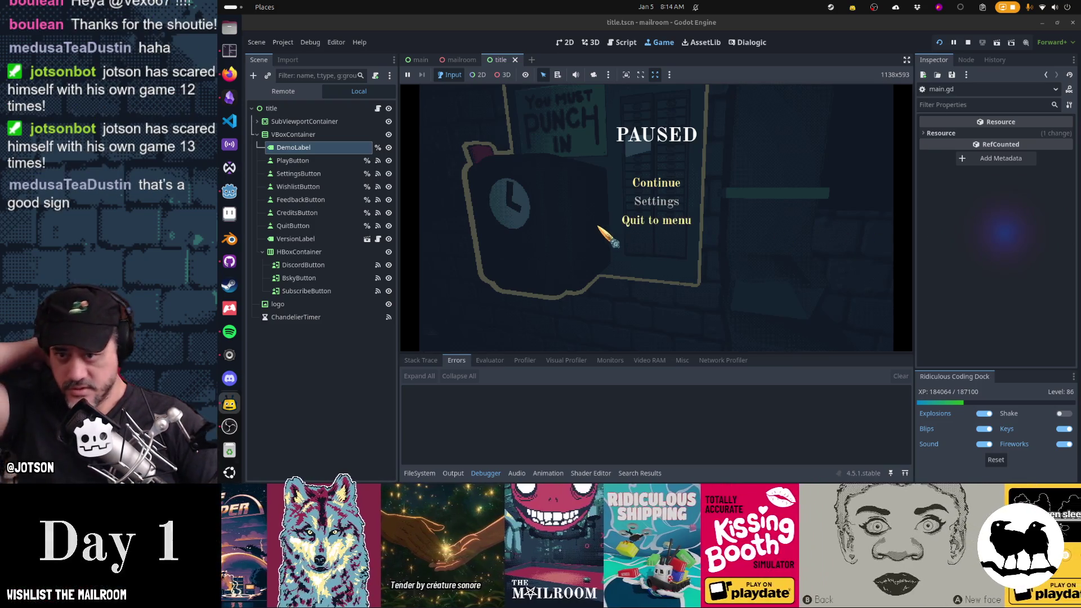
click(645, 184)
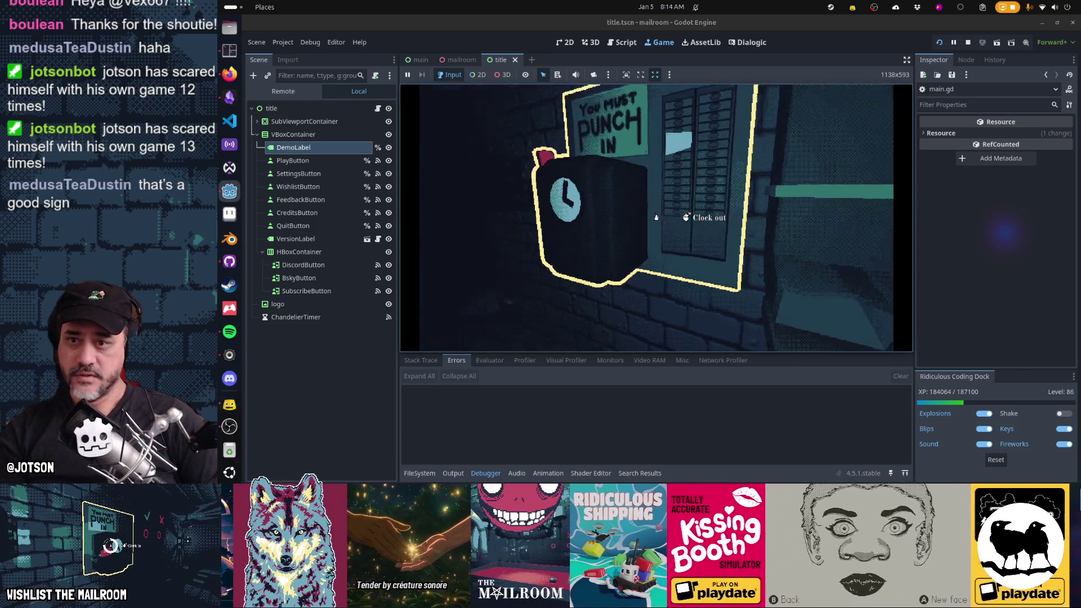
Step: Place the frog's box on the red table and hold Clock out on the punch clock
click(656, 217)
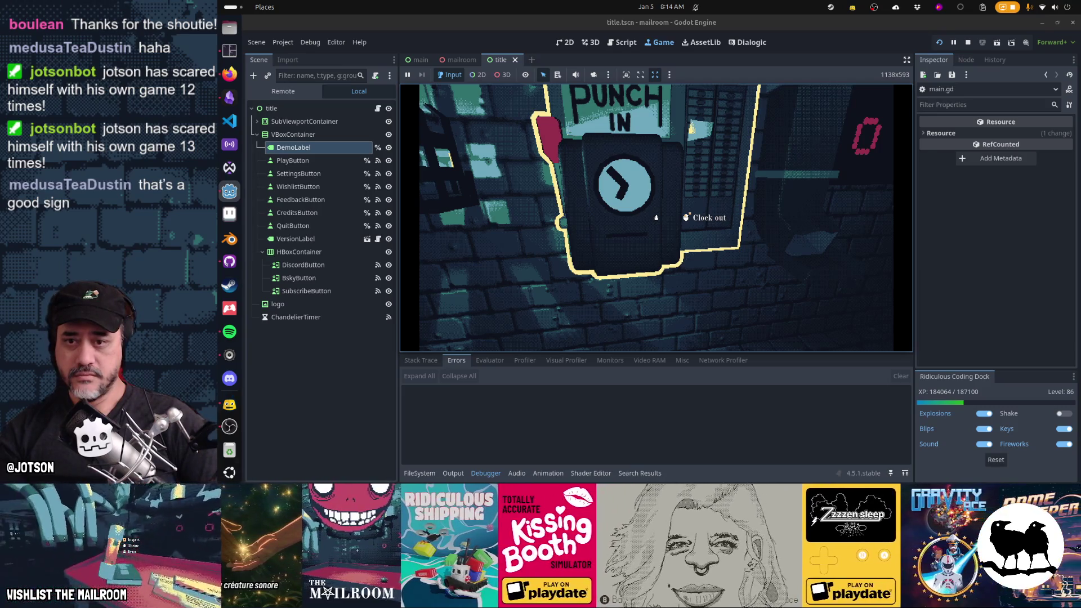
click(656, 217)
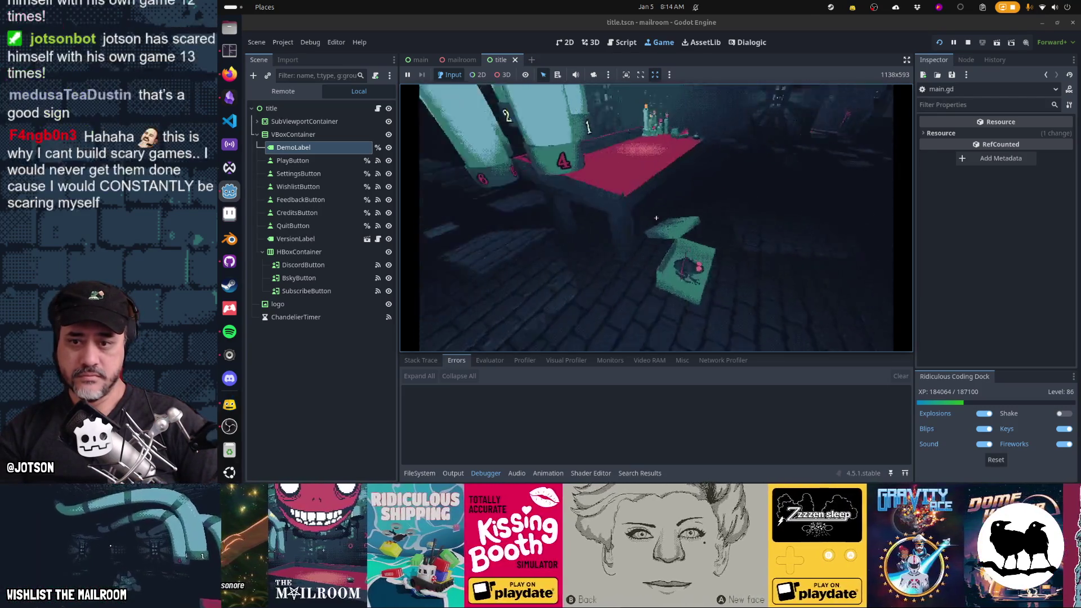
click(657, 218)
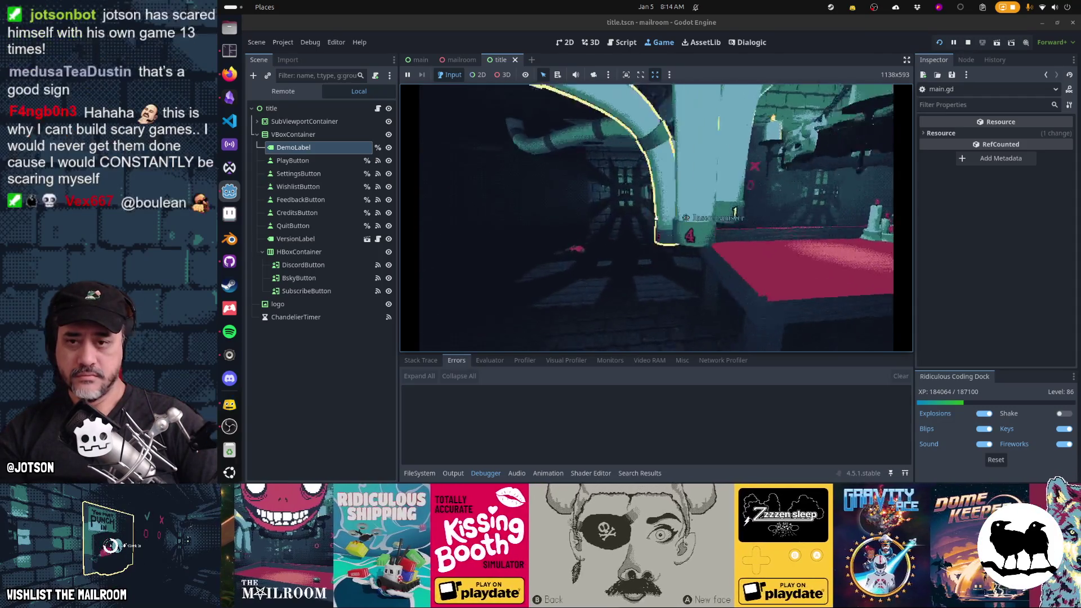
click(656, 217)
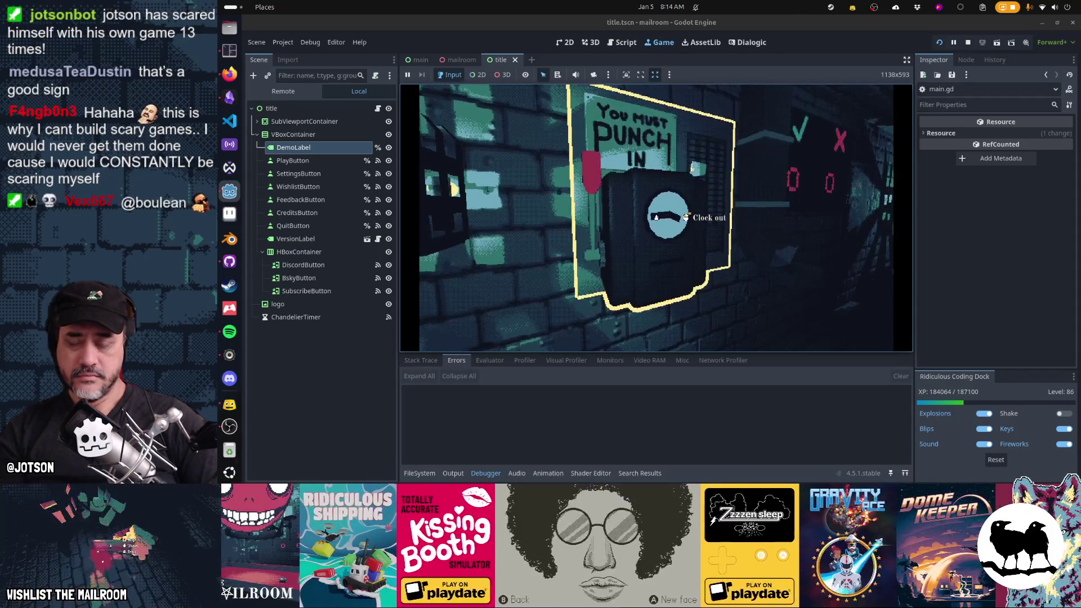
click(656, 217)
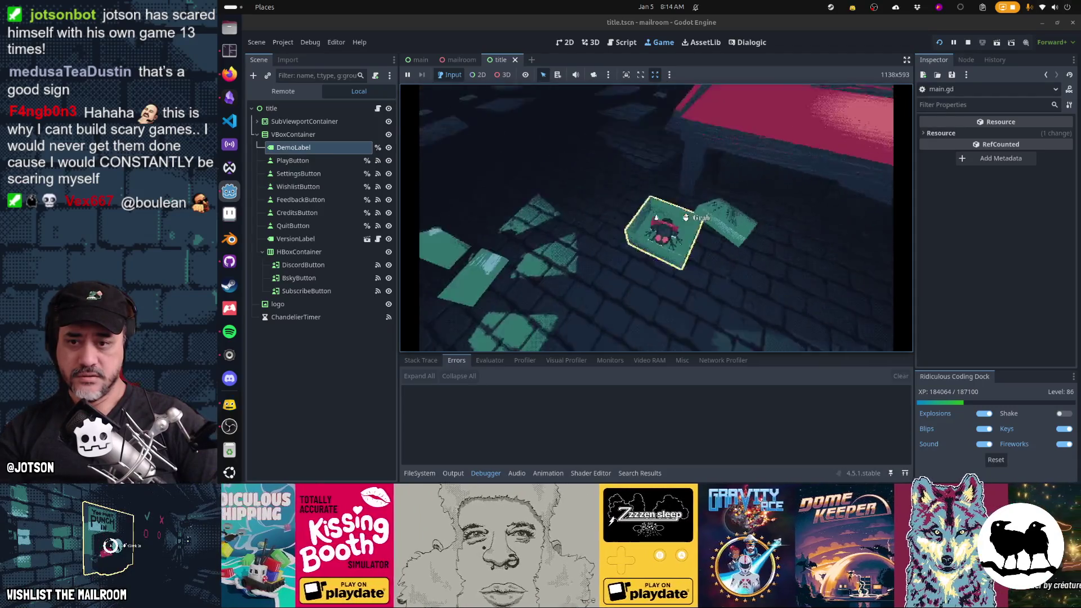
click(656, 218)
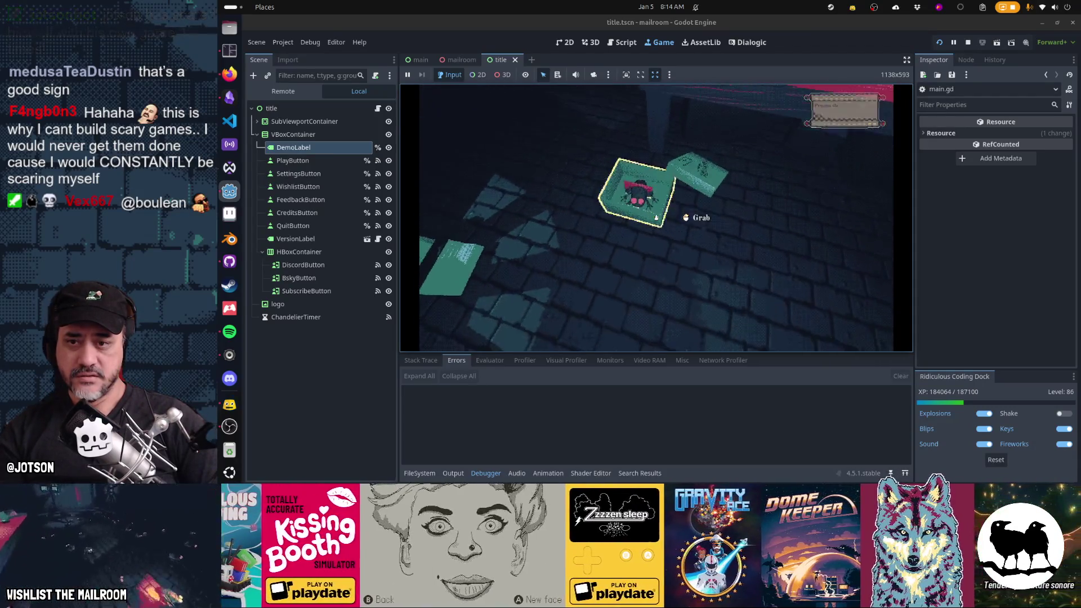
click(656, 217)
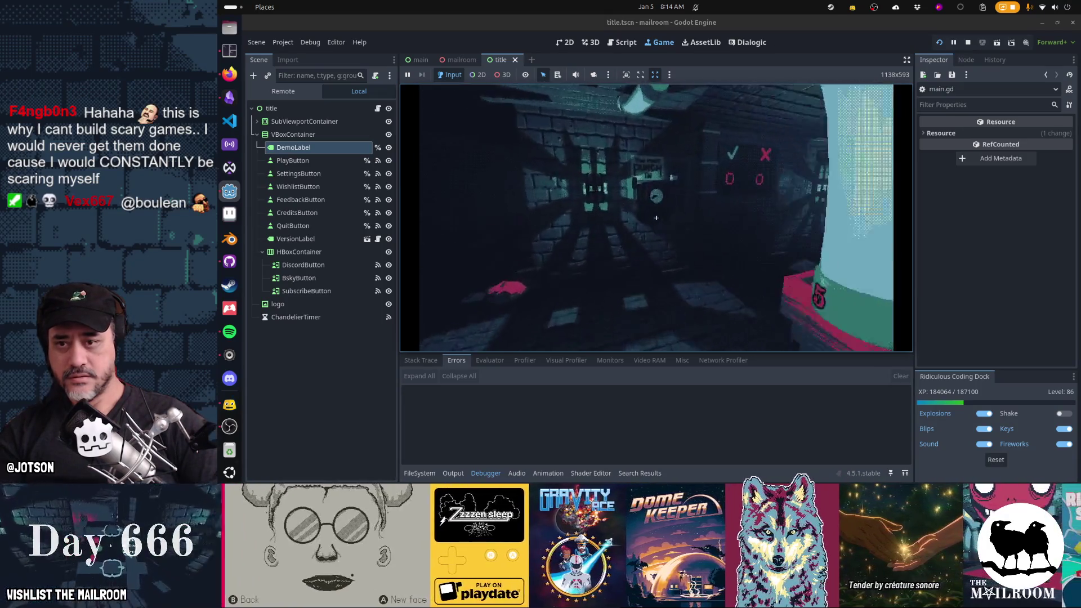
drag(656, 217, 657, 217)
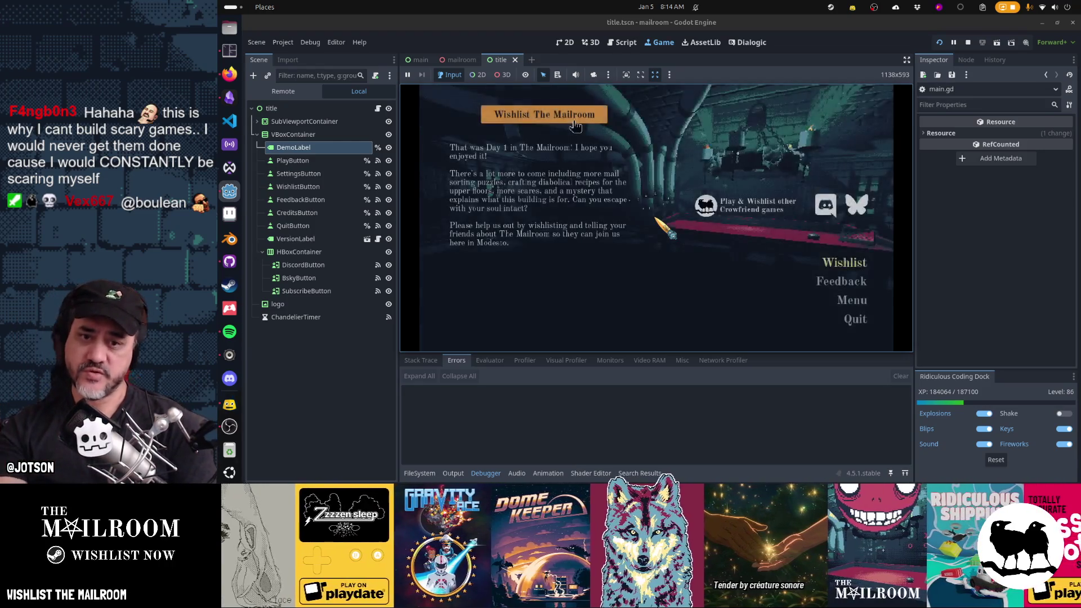
Step: Stop the game, remove the 'true or' override from is_playtest on global.gd line 335, and save
click(853, 317)
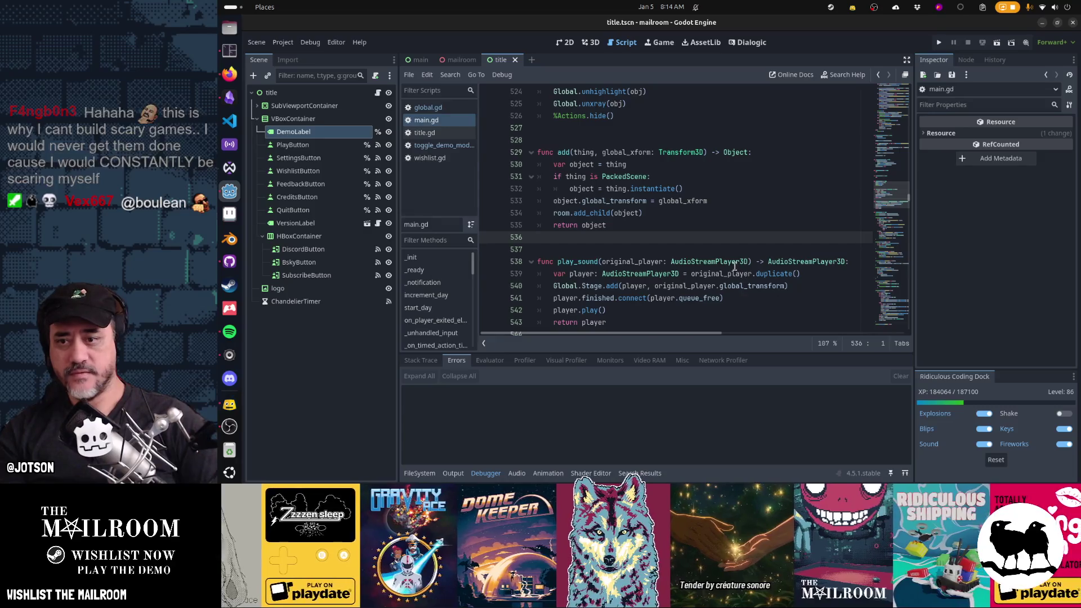
mouse_move(735, 266)
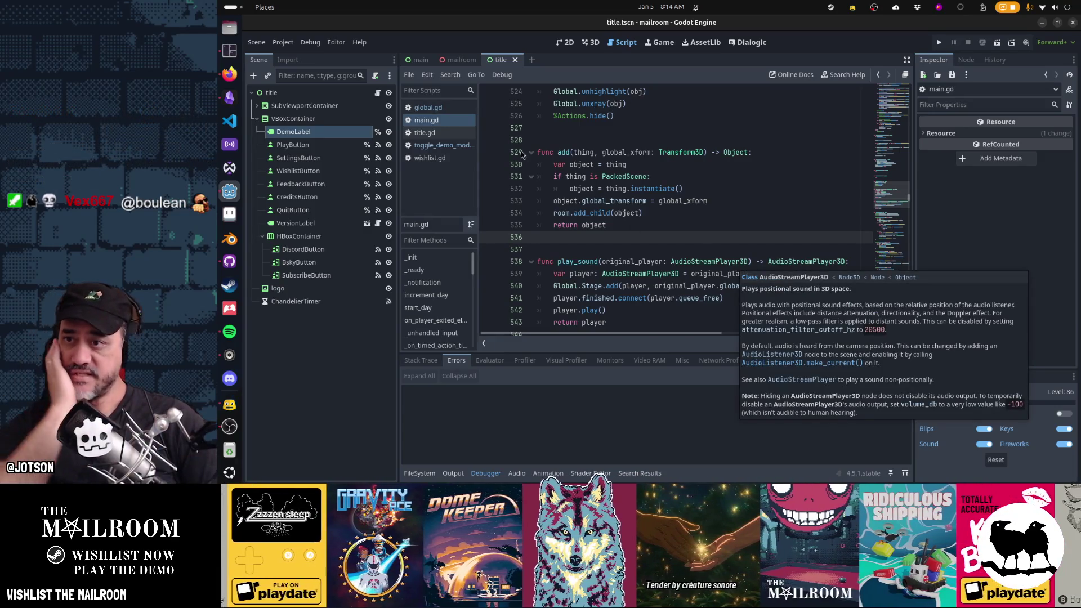
click(428, 107)
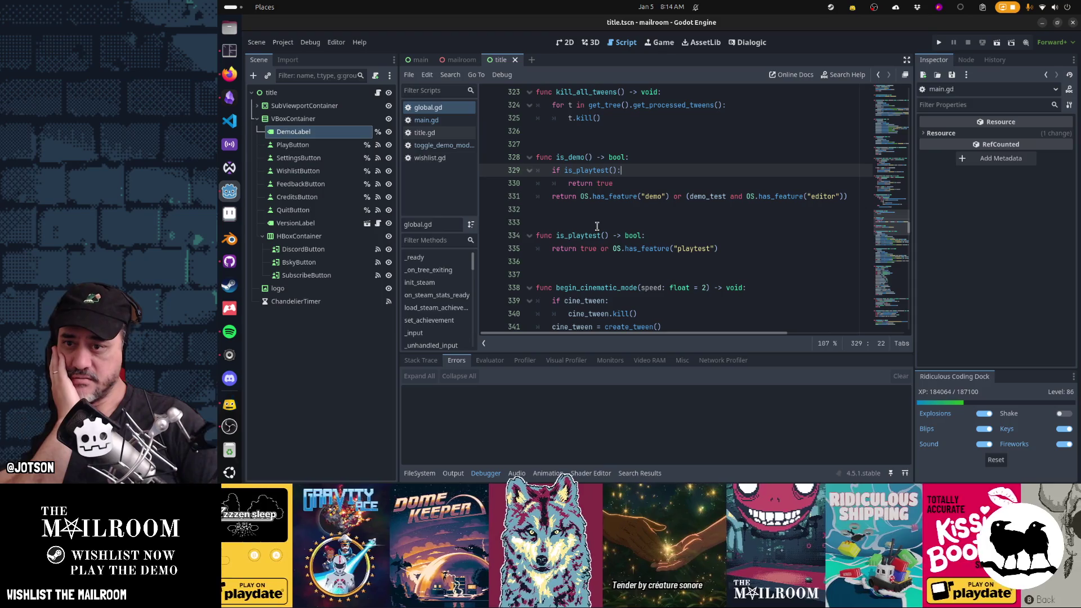
click(612, 249)
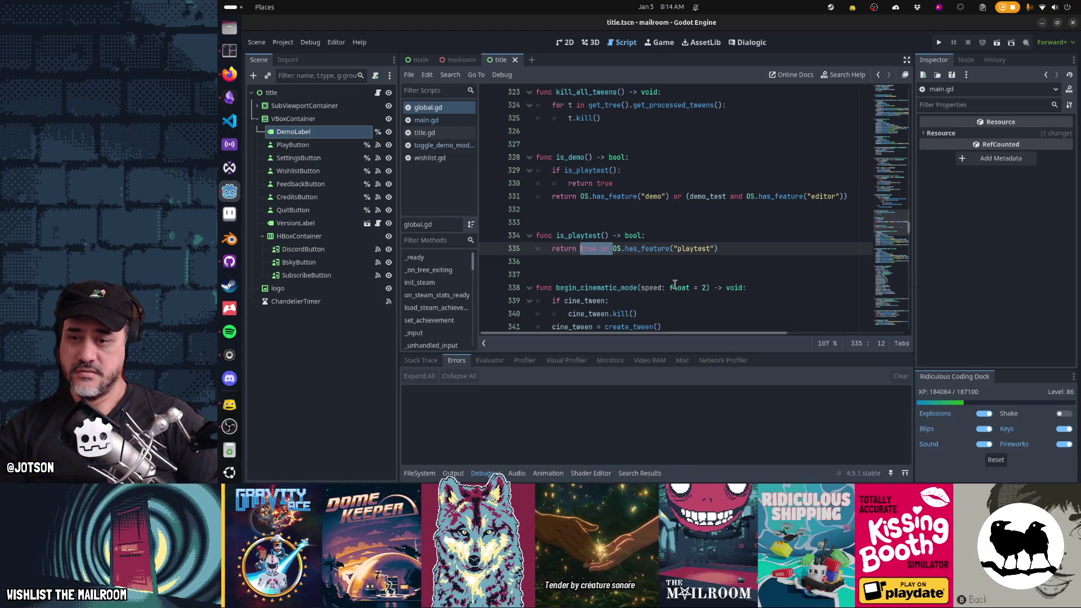
key(Delete)
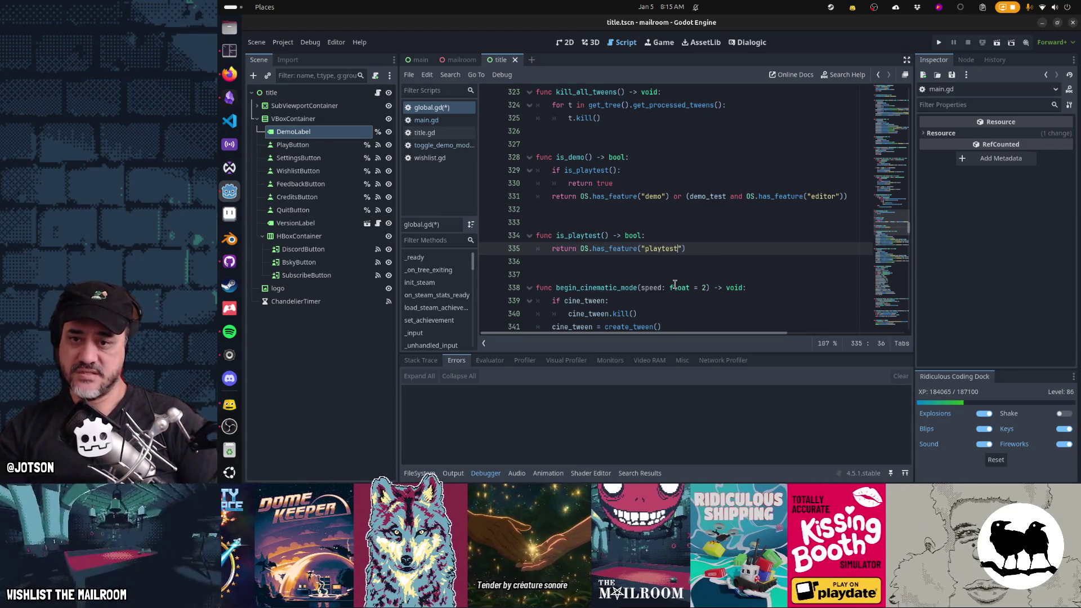
key(ctrl+s)
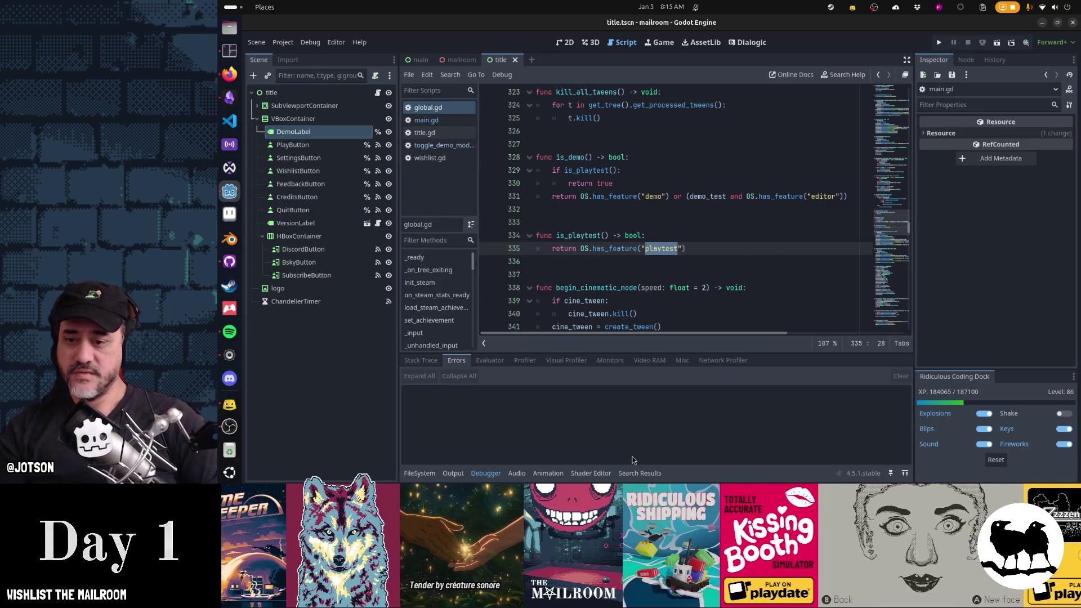
click(229, 97)
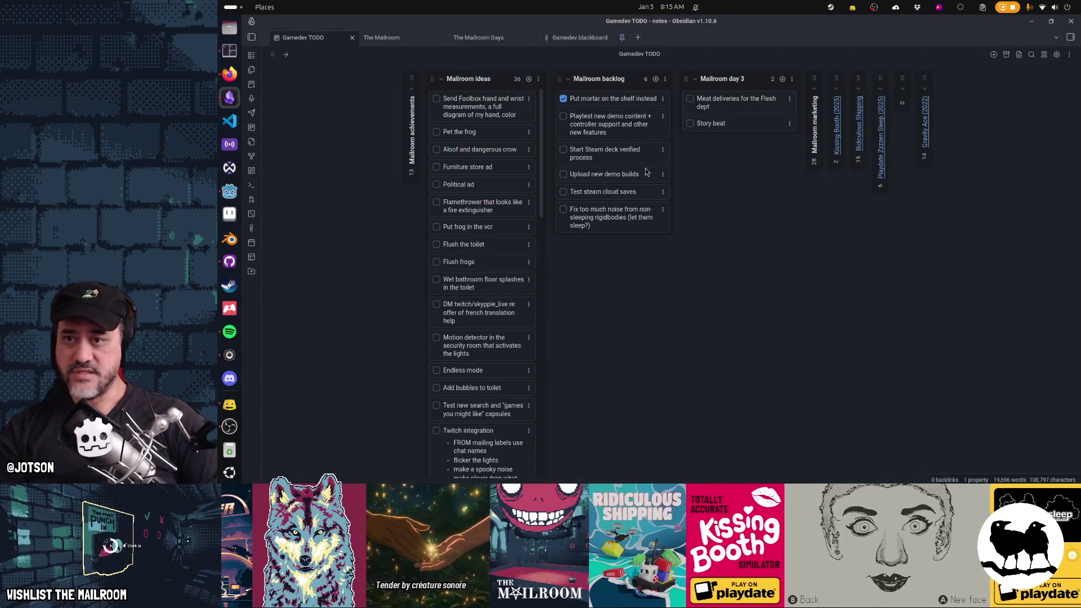
Step: Add a 'Fix can clock out before seeing the final demo cutscene' backlog card and archive completed cards
click(656, 79)
text(Fix c)
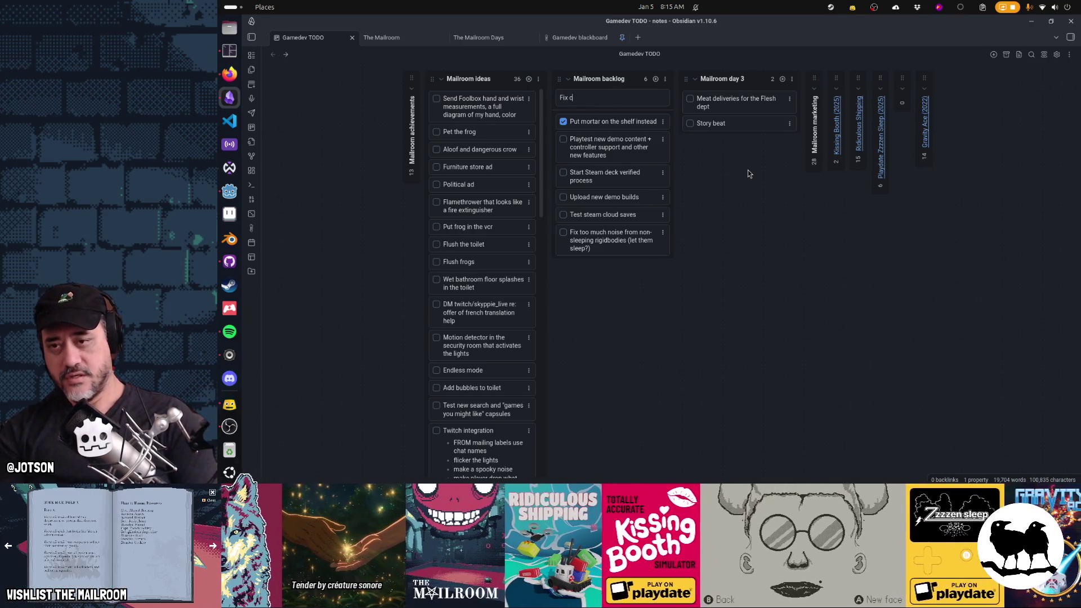
text(an clock out before )
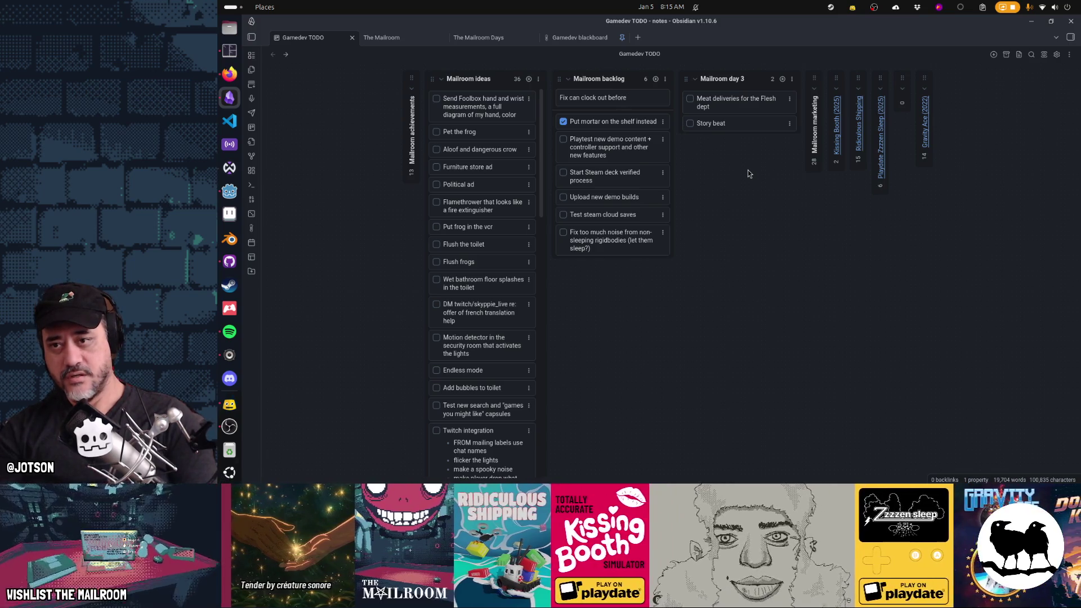
text(seeing the final demo)
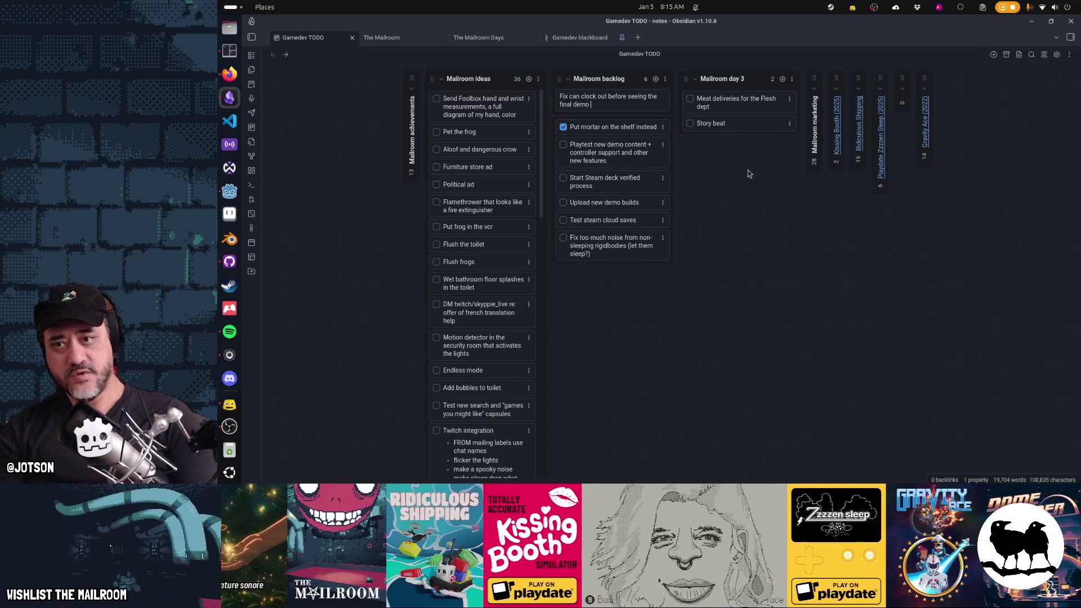
text( cutscene)
key(Return)
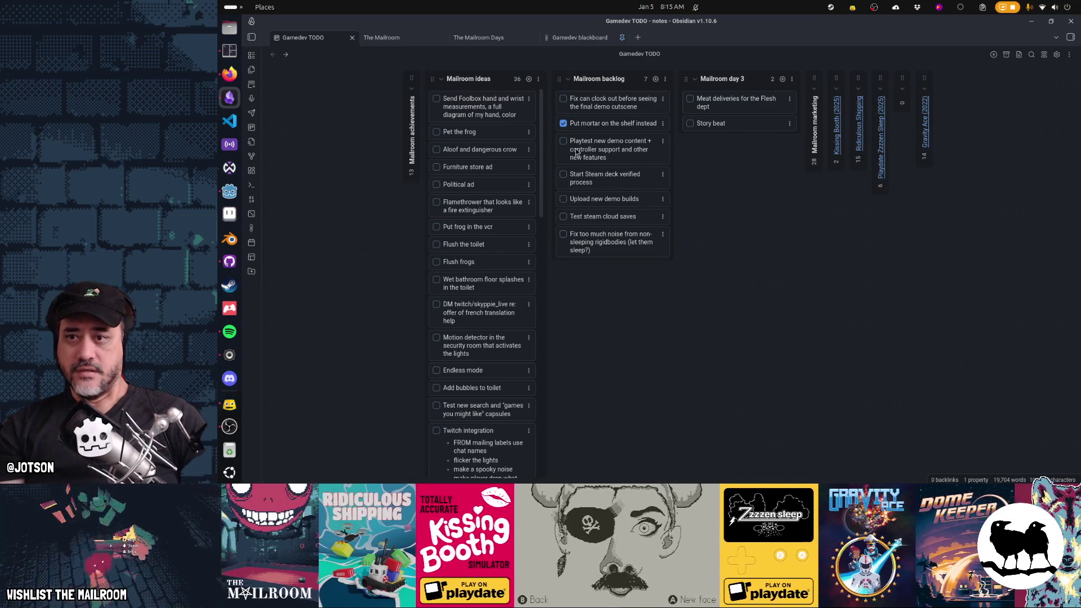
click(1070, 55)
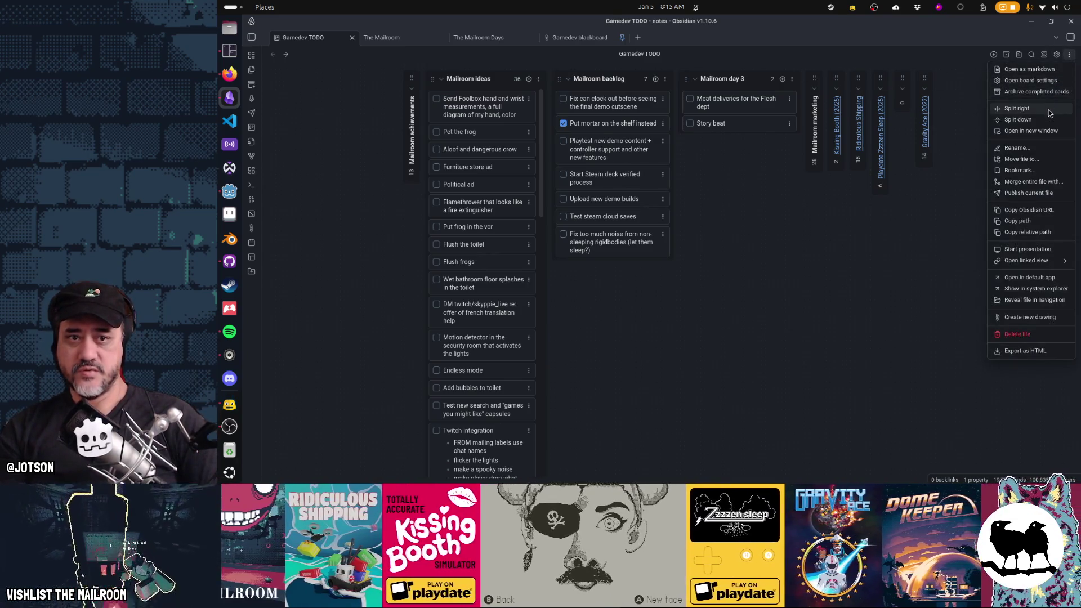
click(1046, 92)
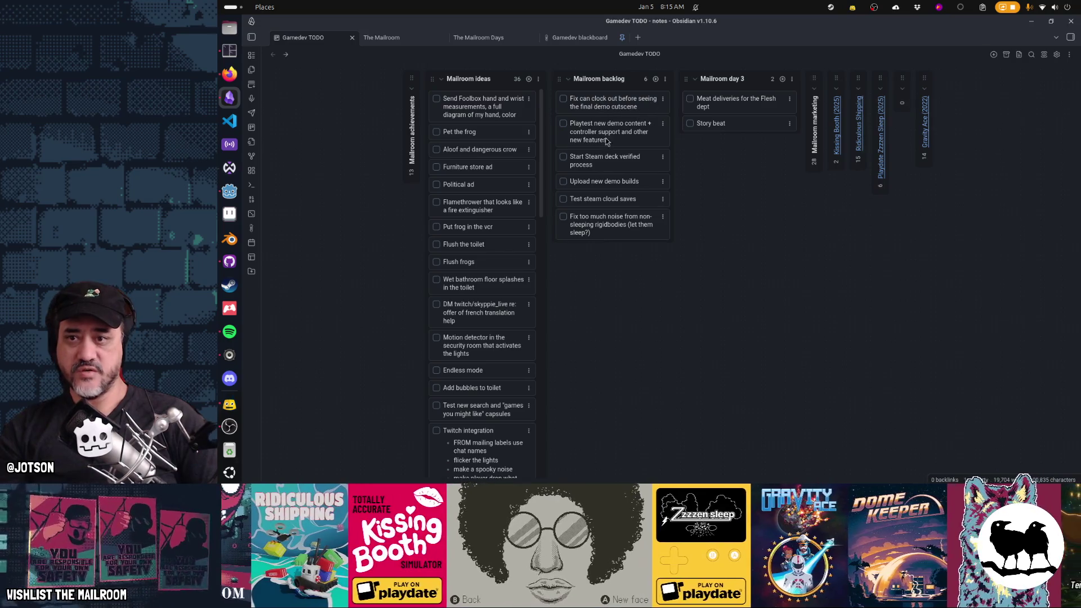
click(229, 261)
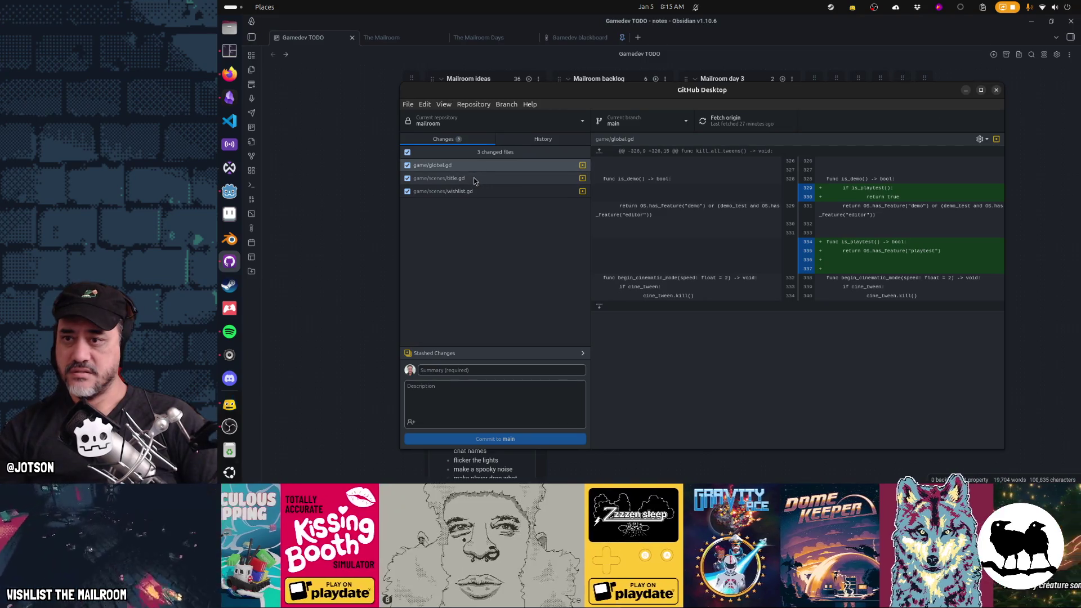
Step: Review the title.gd, wishlist.gd and global.gd diffs and commit them to main as 'Playtest is the demo'
click(474, 179)
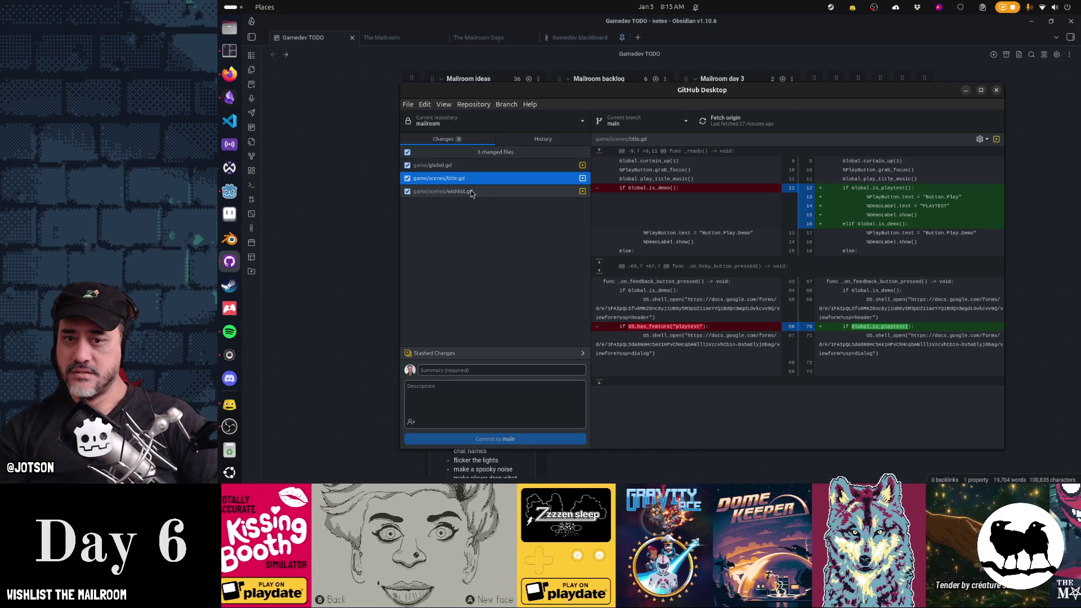
click(471, 190)
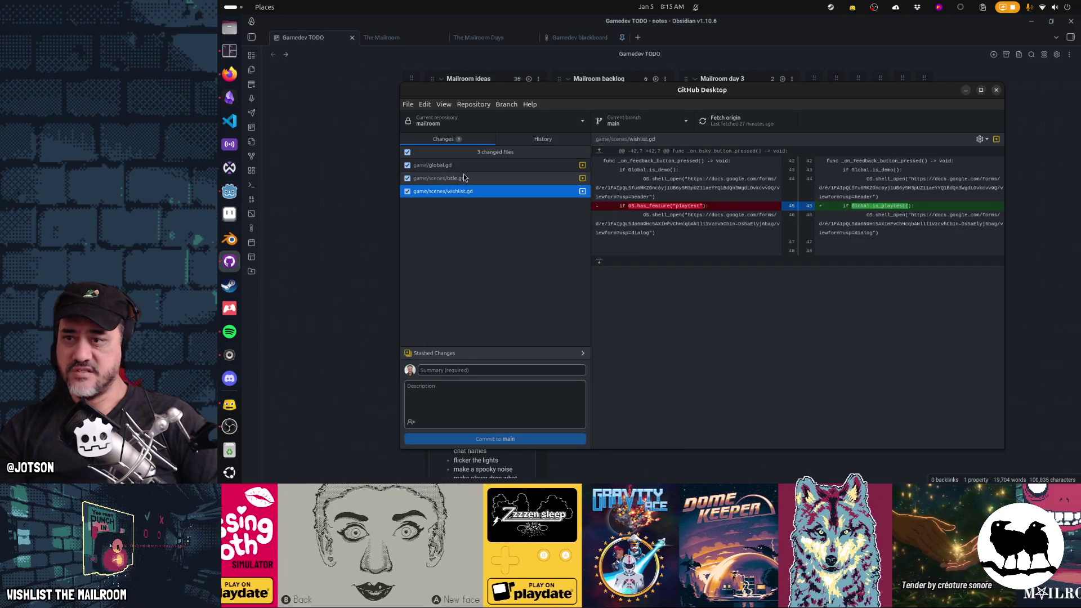
click(463, 168)
click(481, 370)
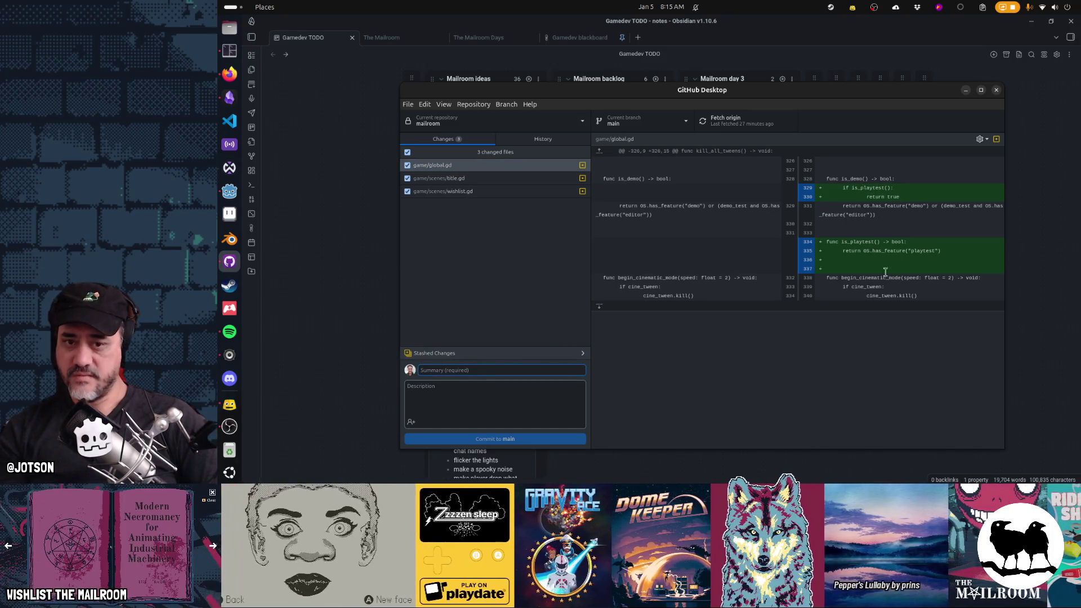
text(Playtest is)
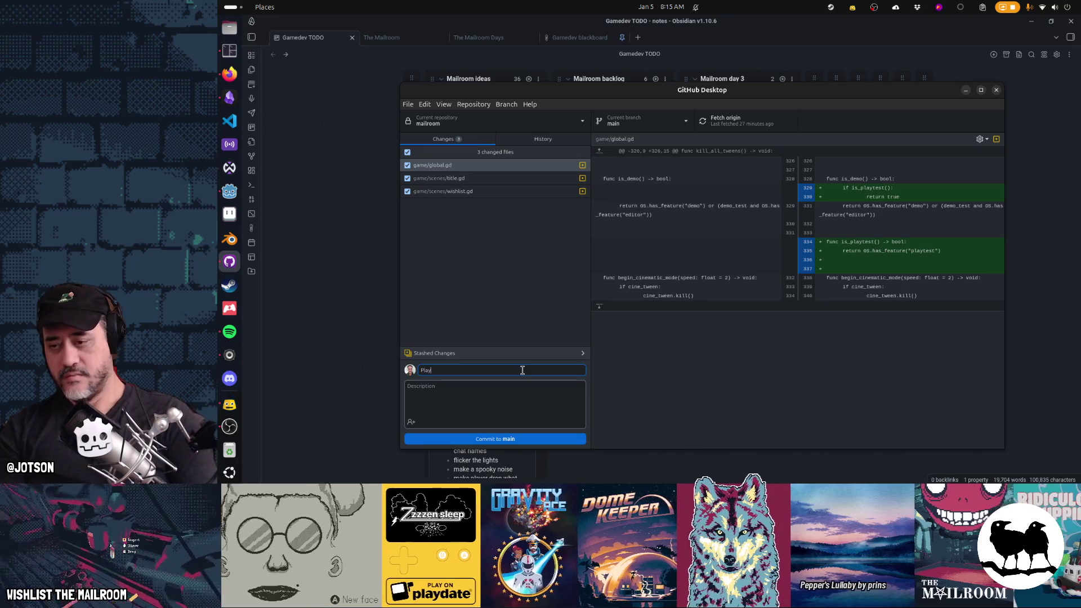
text( the demo)
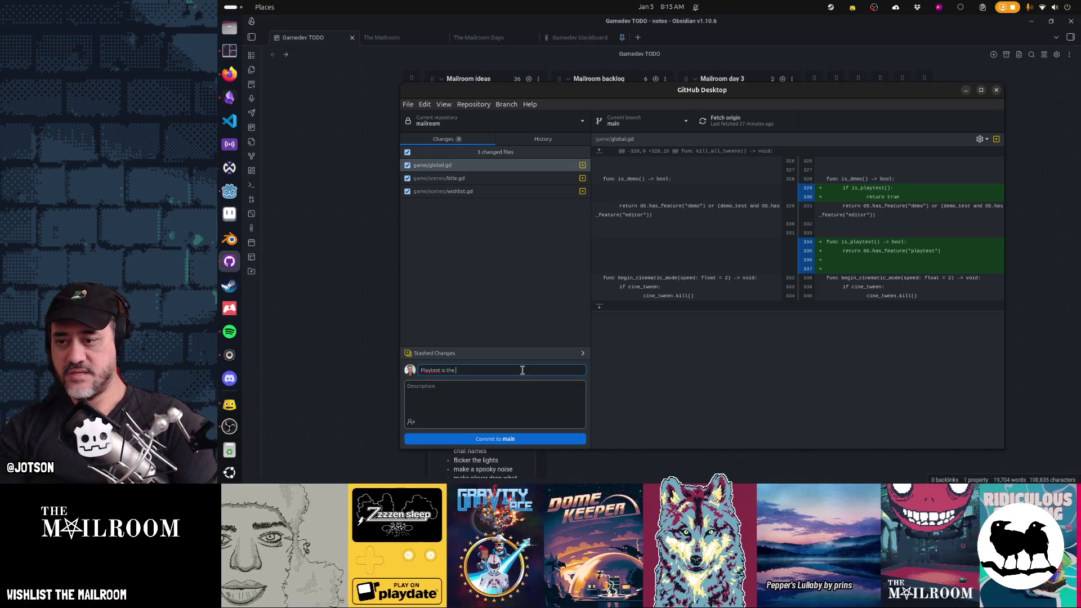
click(535, 438)
key(alt+Tab)
key(alt+Tab)
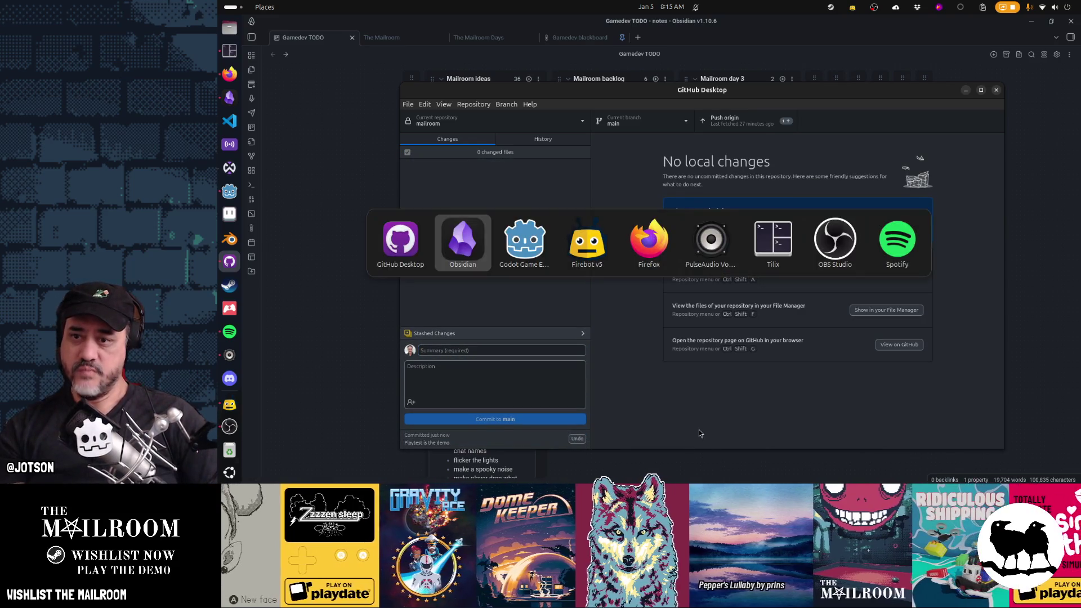
click(288, 44)
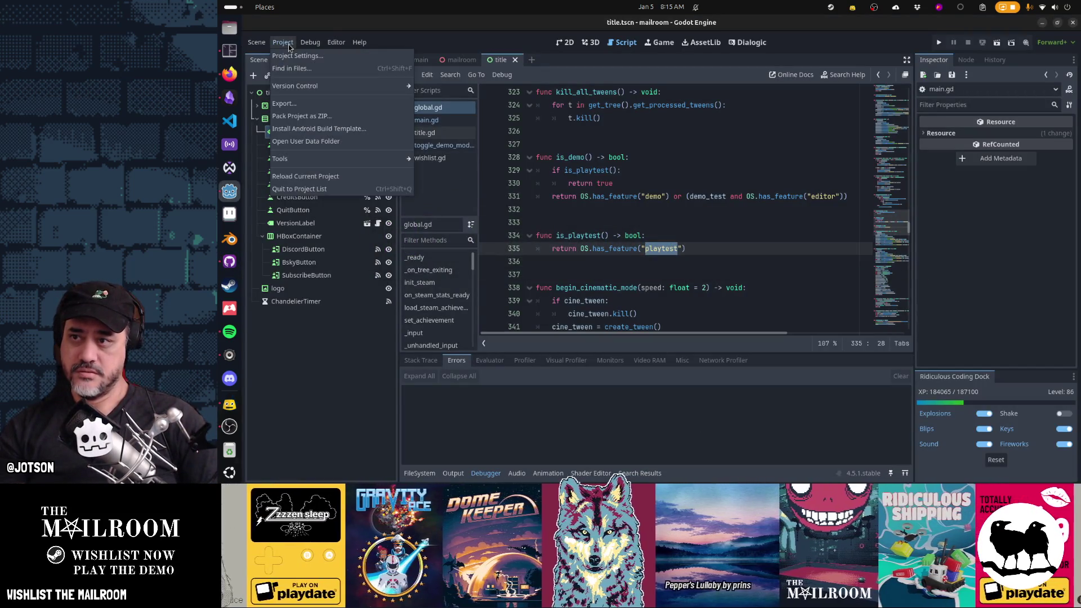
Step: Export all Linux, Windows and macOS presets in Release mode, acknowledge the results, and close the Export window
click(293, 102)
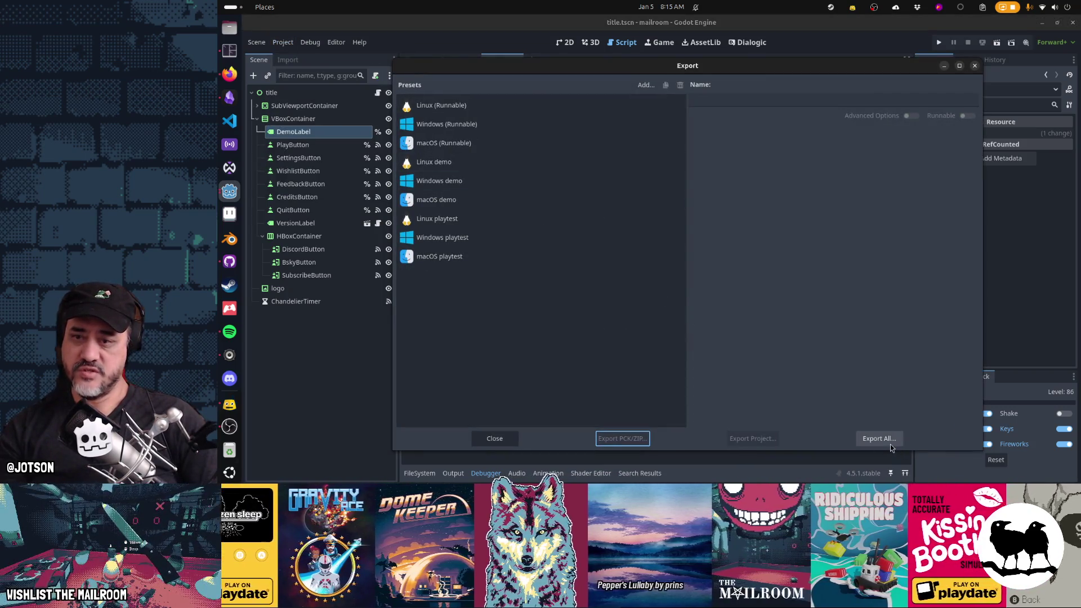
click(890, 443)
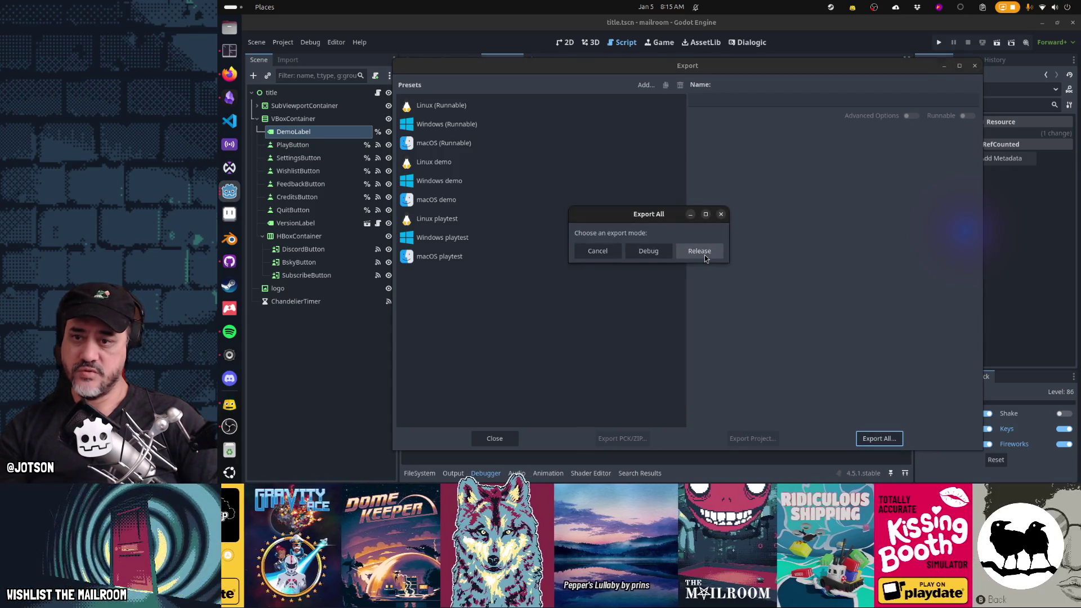
click(705, 257)
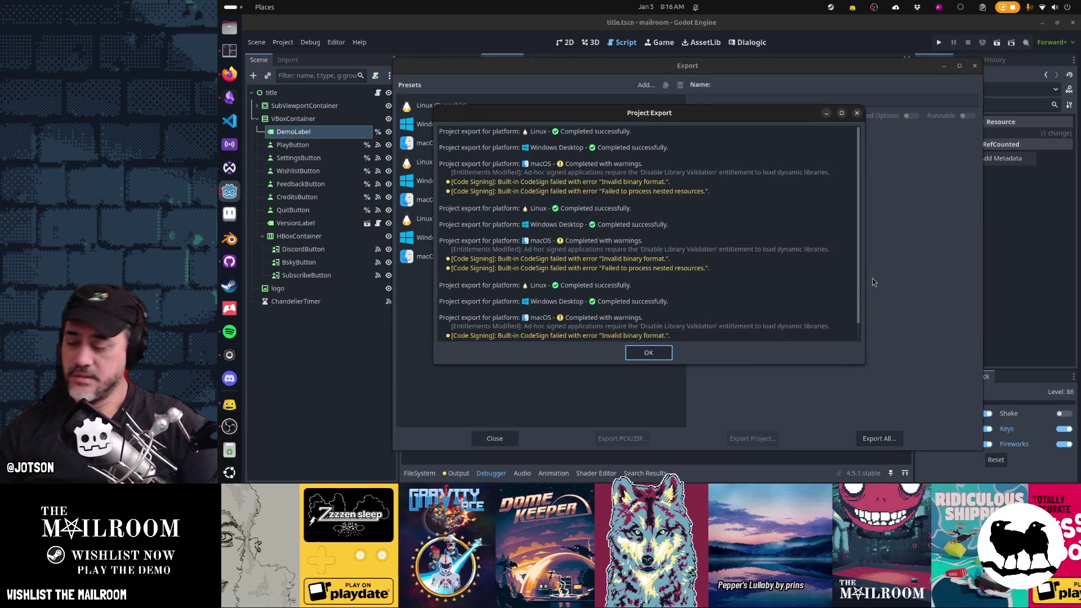
scroll(659, 270, down, 1)
click(649, 353)
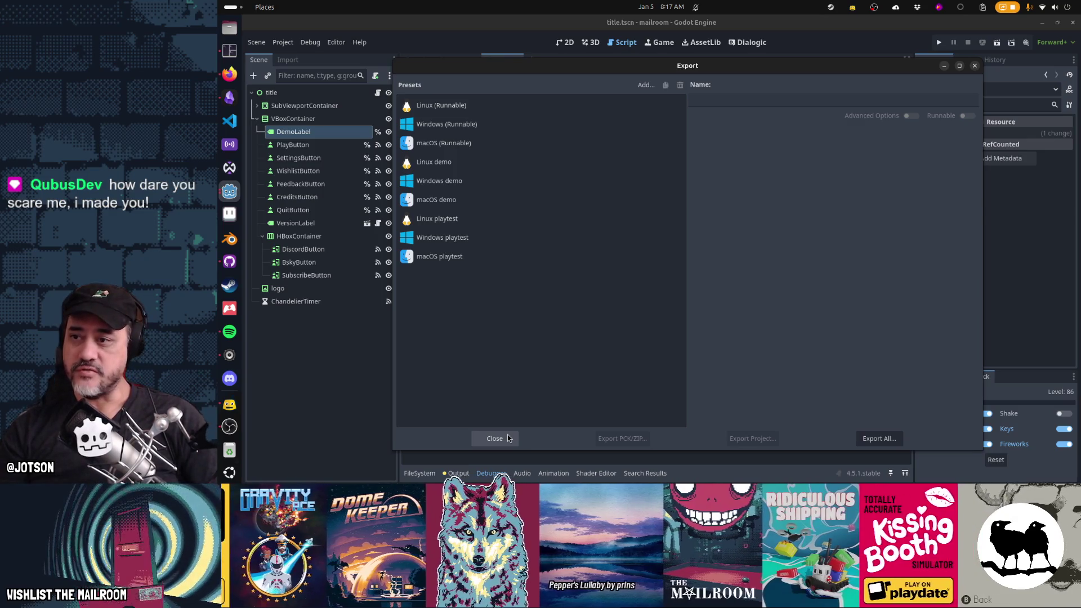
click(508, 434)
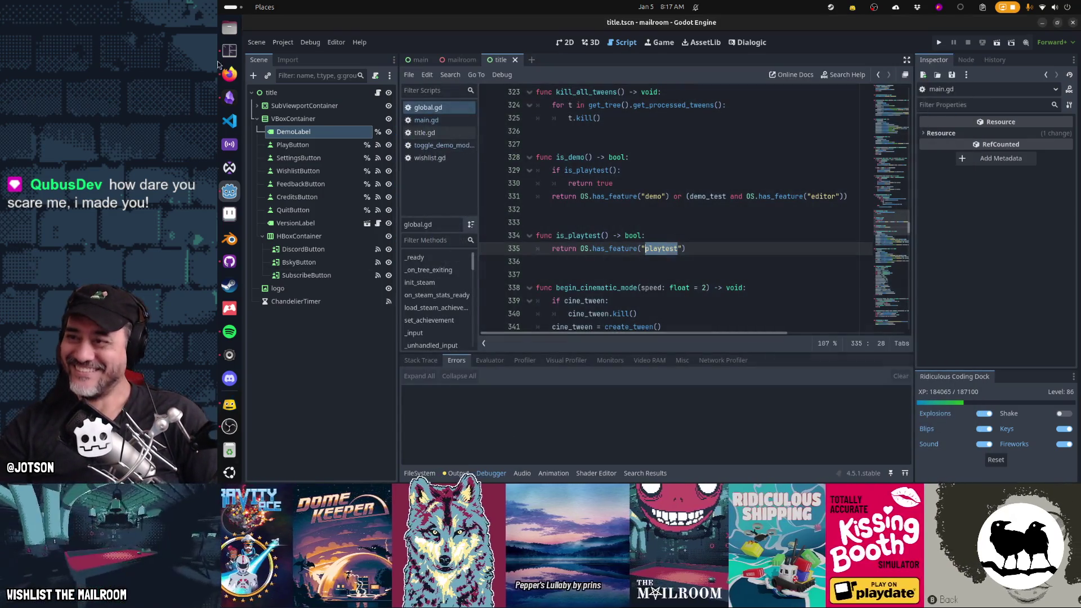
Step: Stop the running movefiles script, list the contents of build/ in Tilix, and switch to Files
click(229, 51)
key(ctrl+c)
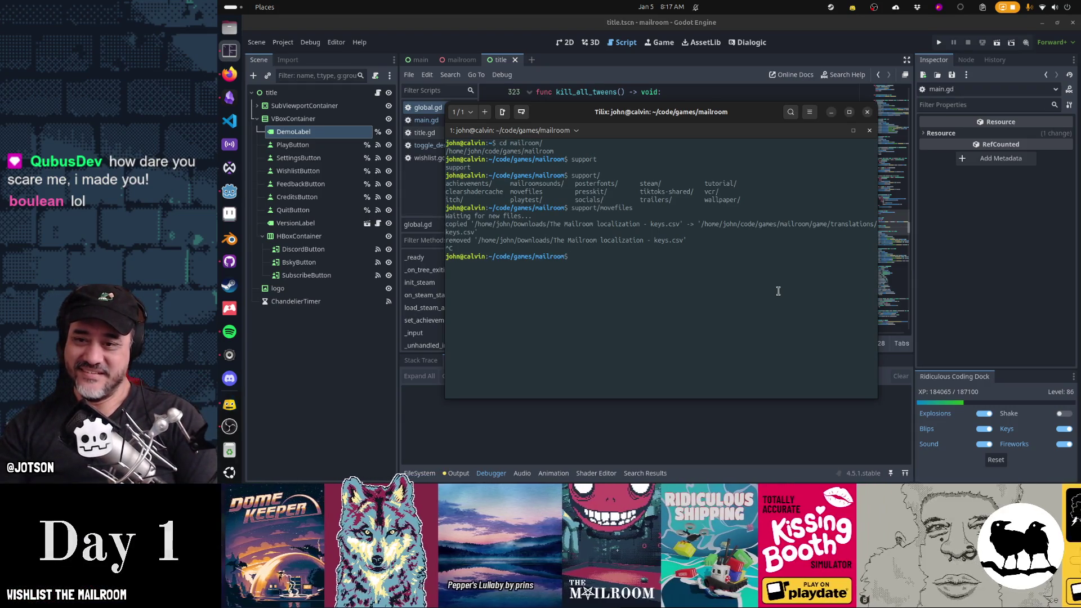
text(build/)
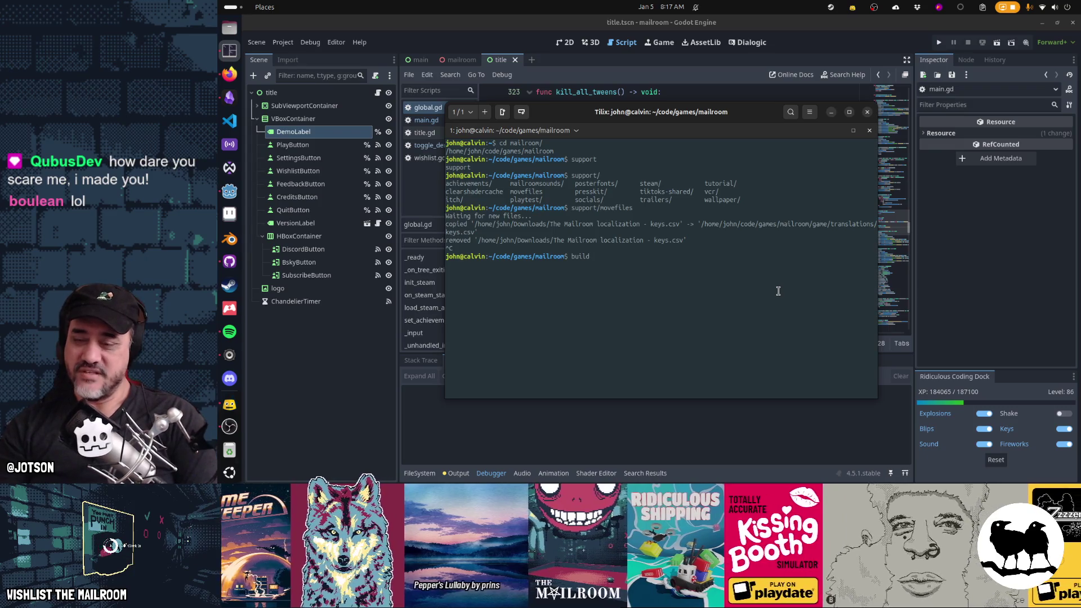
key(BackSpace)
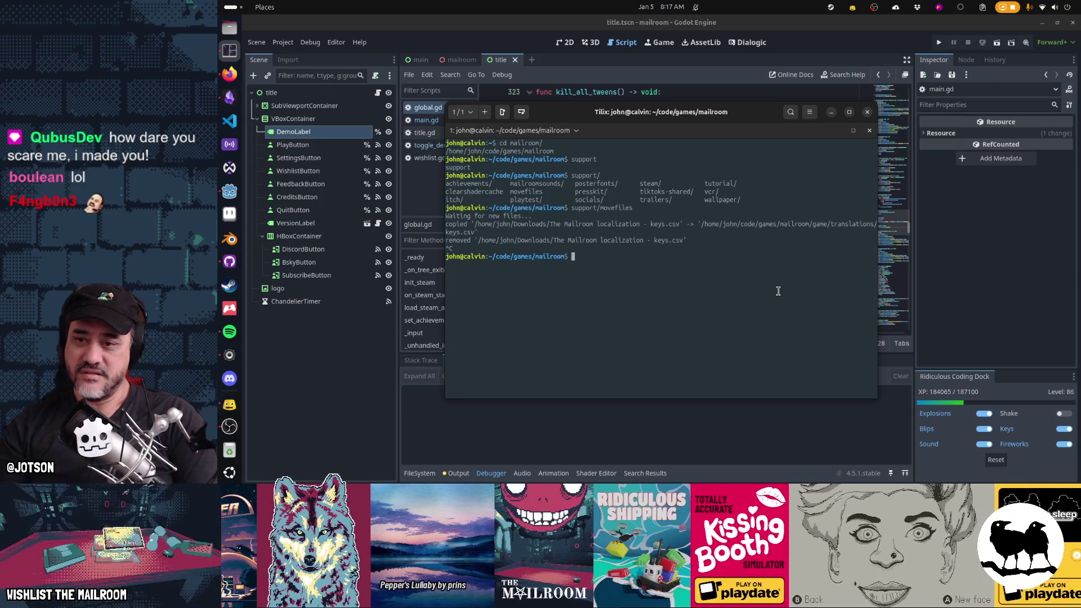
key(Tab)
key(Tab)
key(Tab)
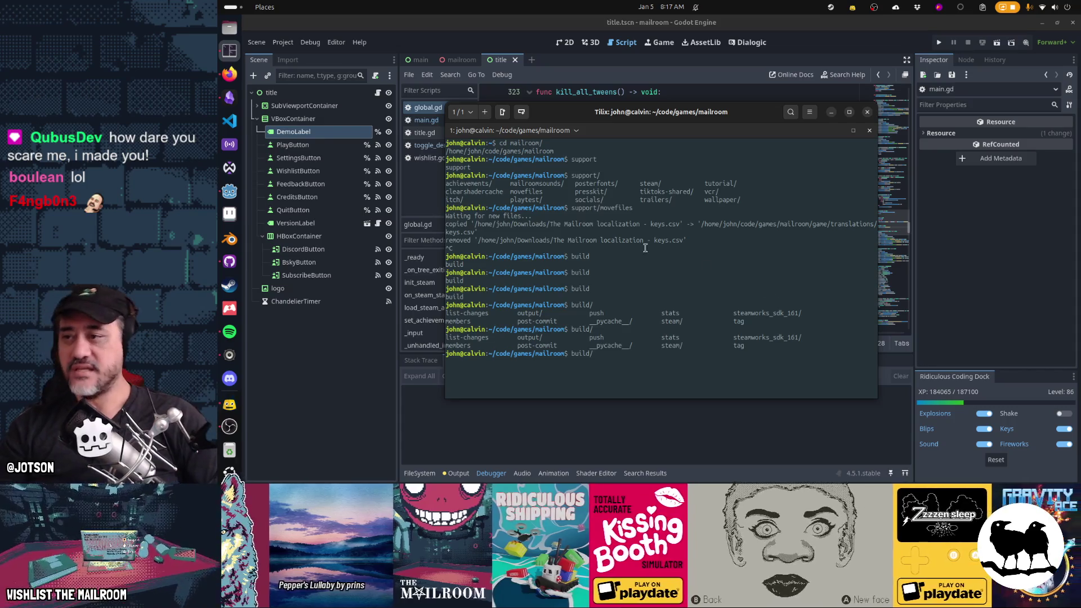
click(229, 28)
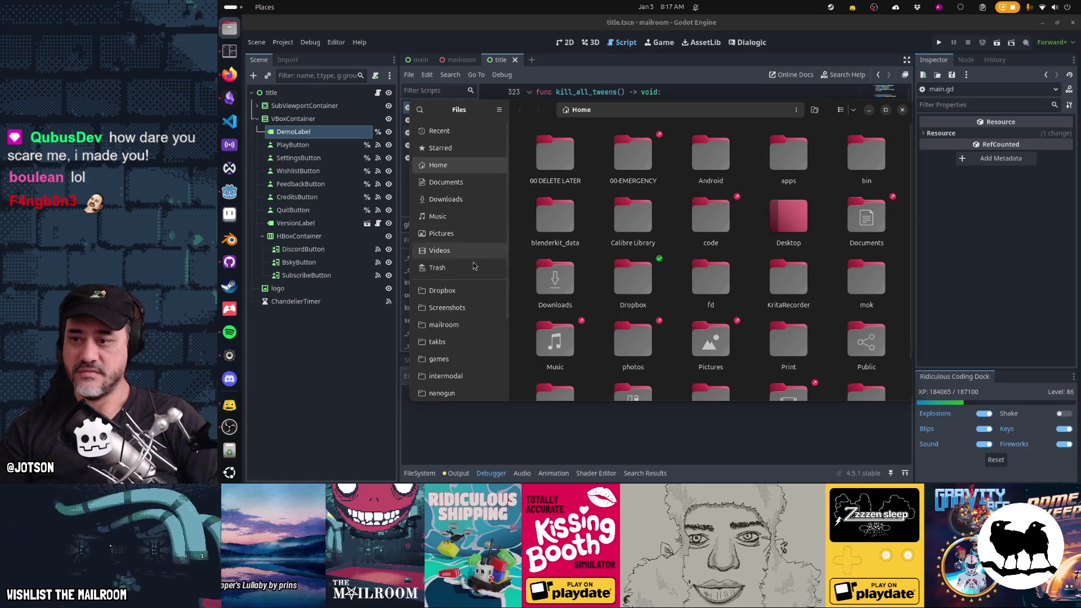
Step: Launch the linux-playtest build from mailroom's build/output folder, quit at its title screen, and return to Tilix
click(444, 325)
double_click(558, 159)
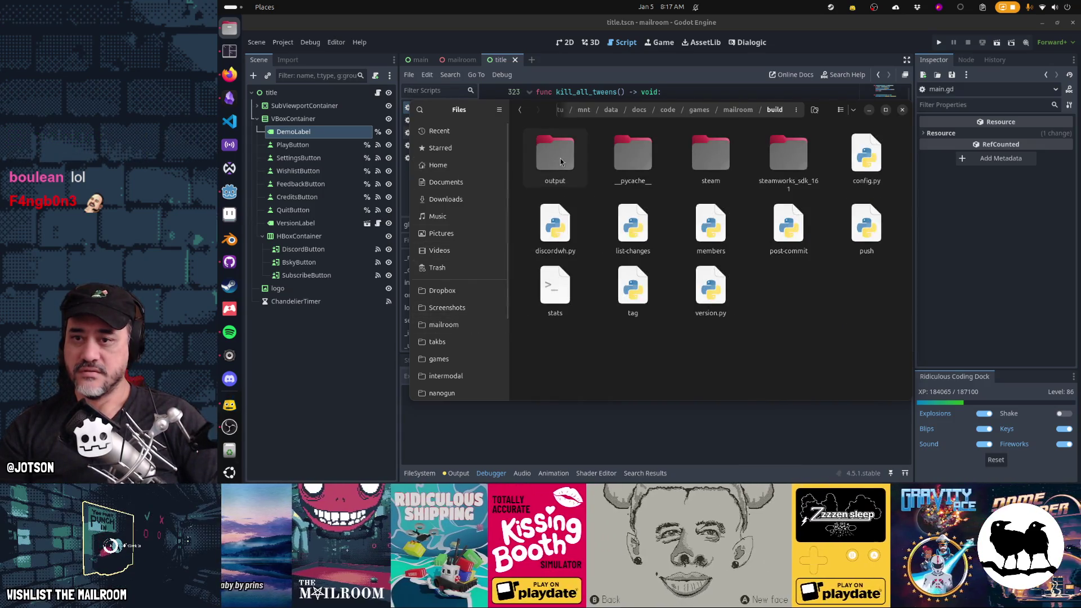
double_click(560, 161)
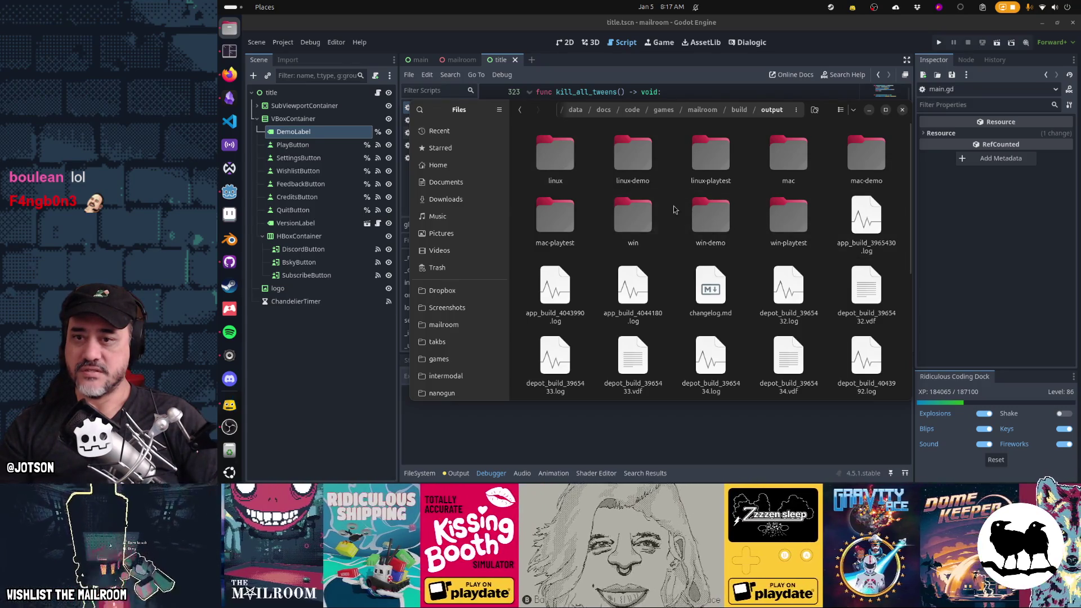
double_click(711, 166)
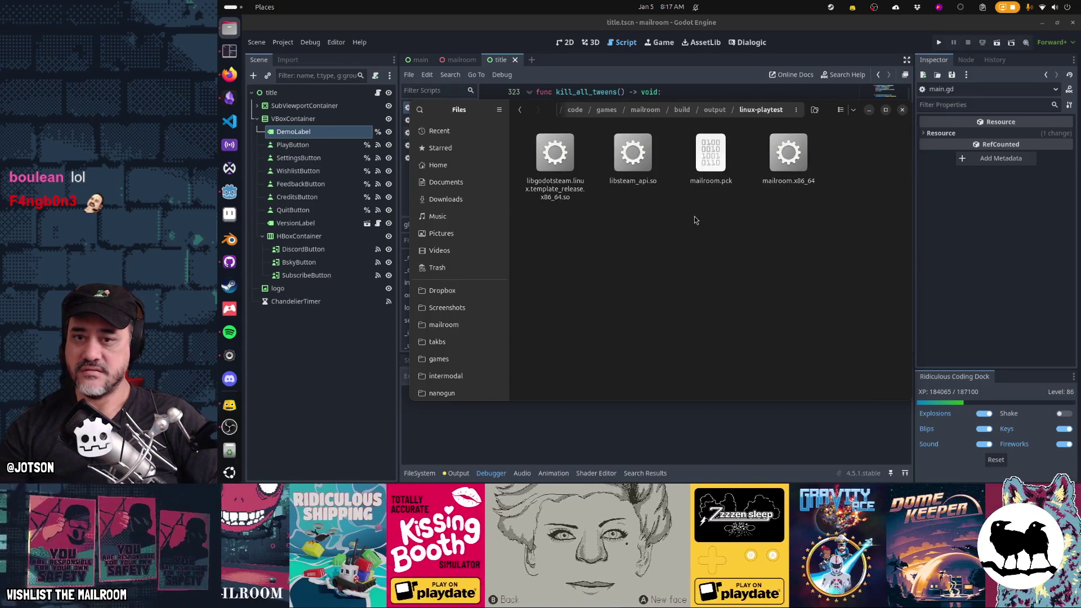
double_click(776, 183)
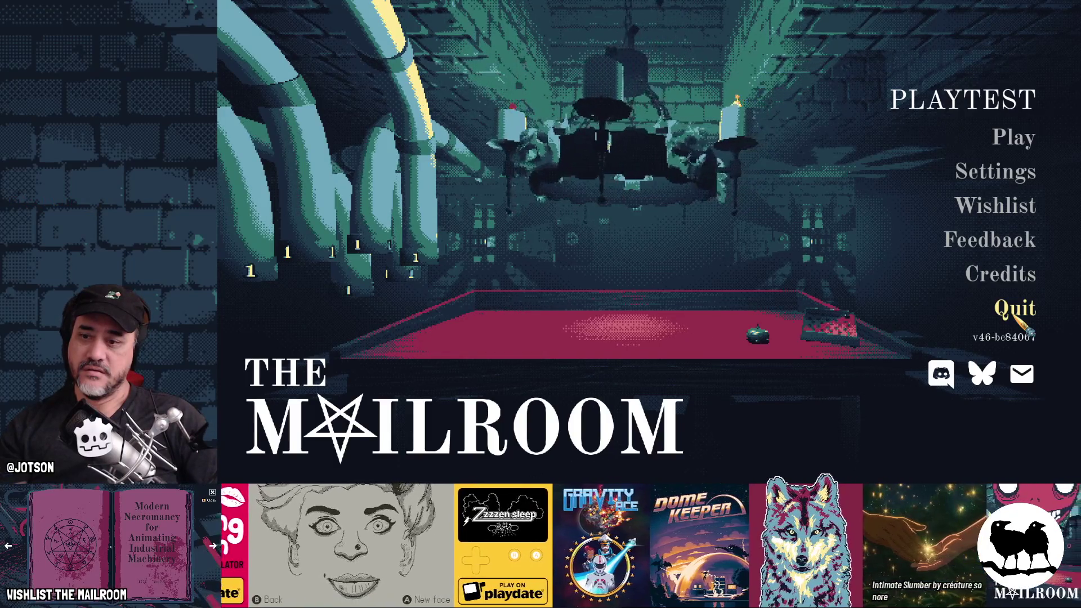
click(1017, 316)
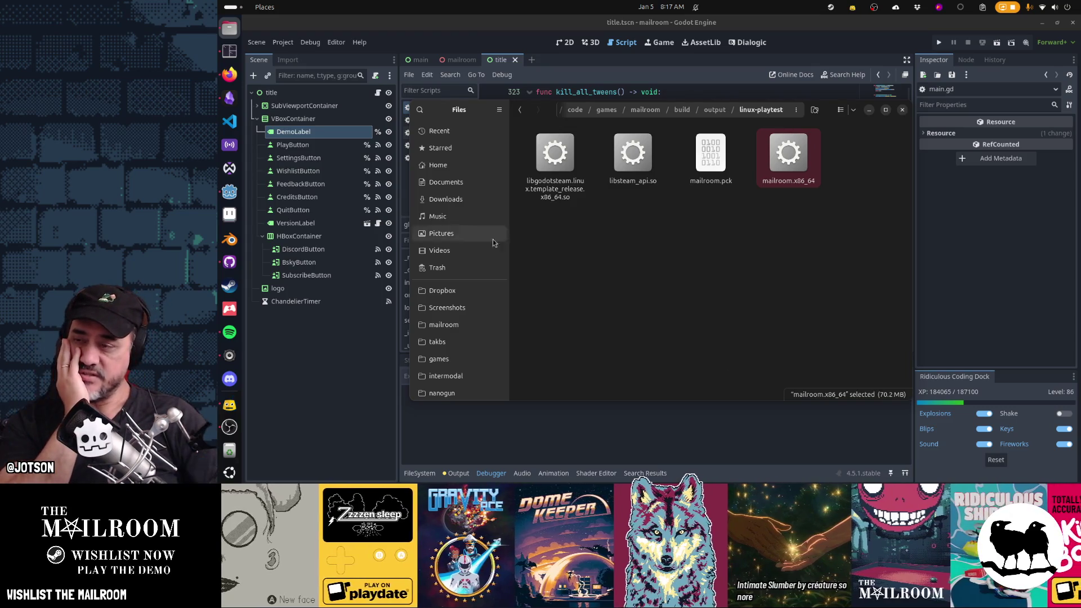
click(229, 51)
text(build/build)
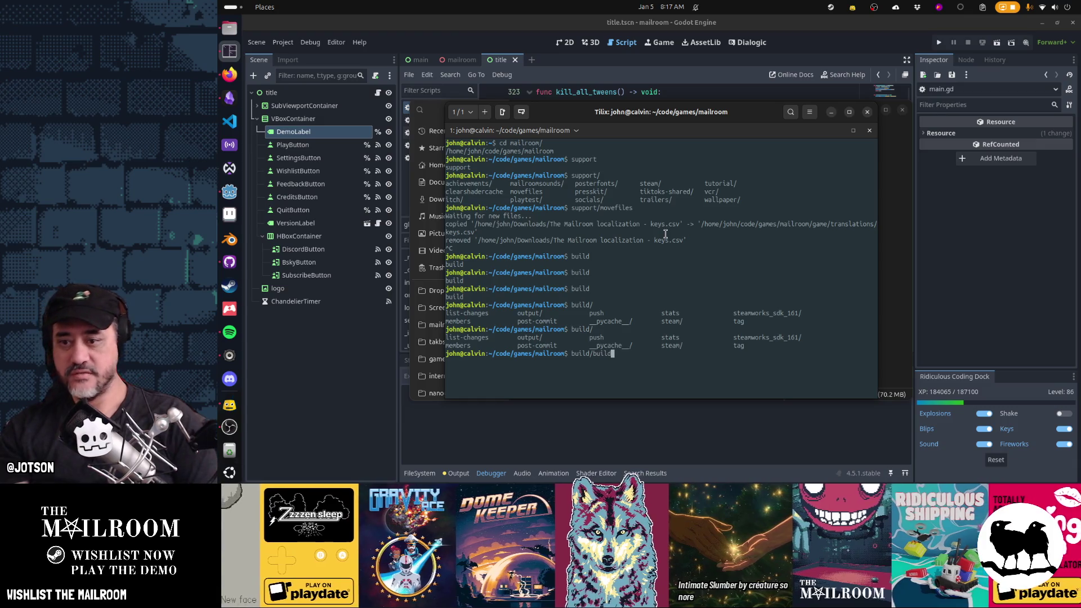
Step: Run the build/tag script and answer y to tag the main branch
key(Return)
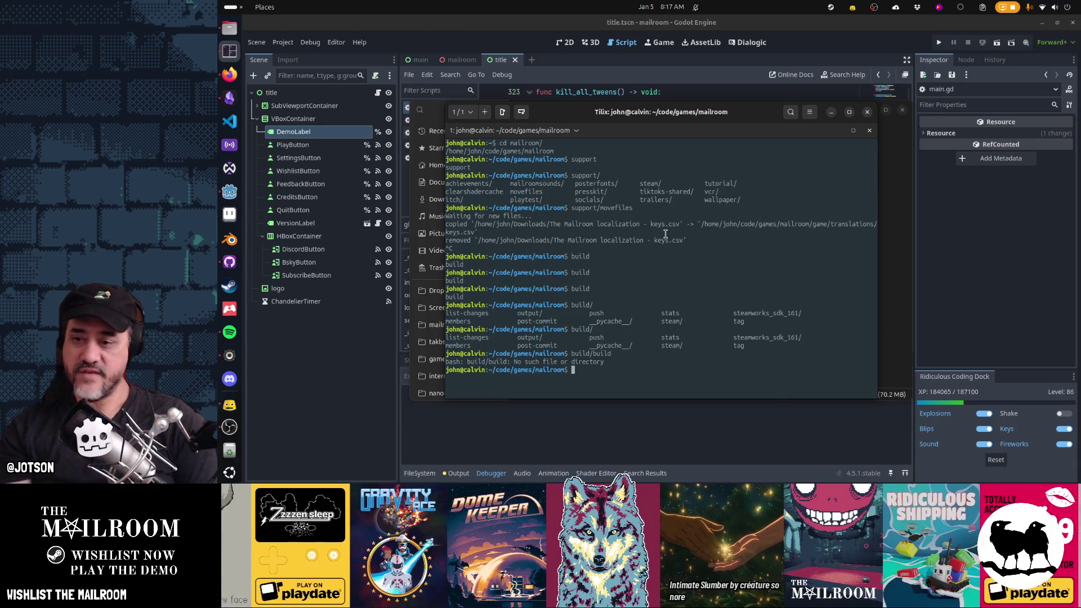
text(build/t)
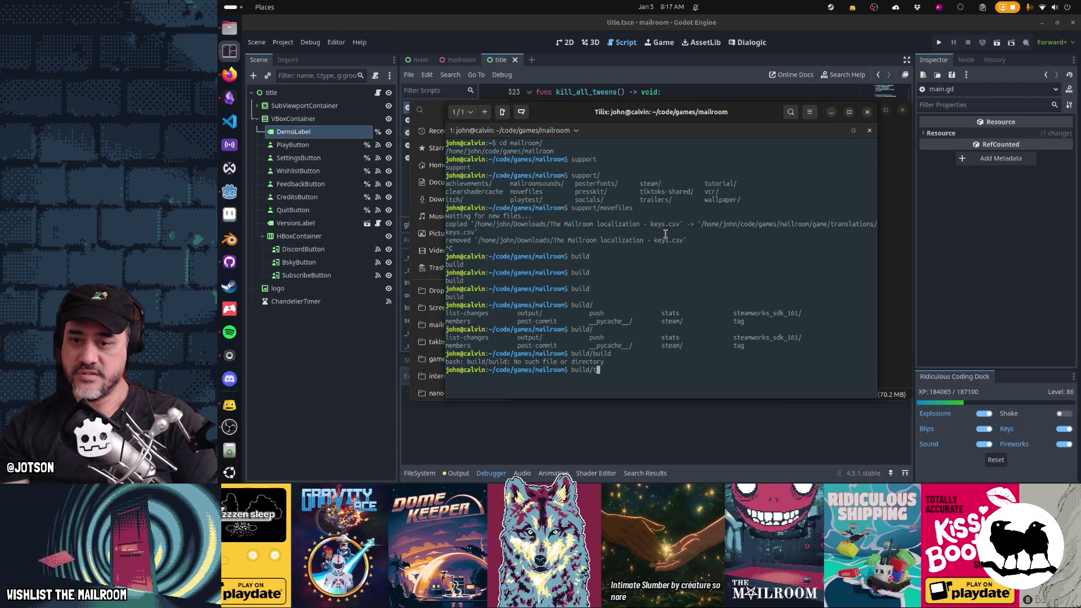
key(Tab)
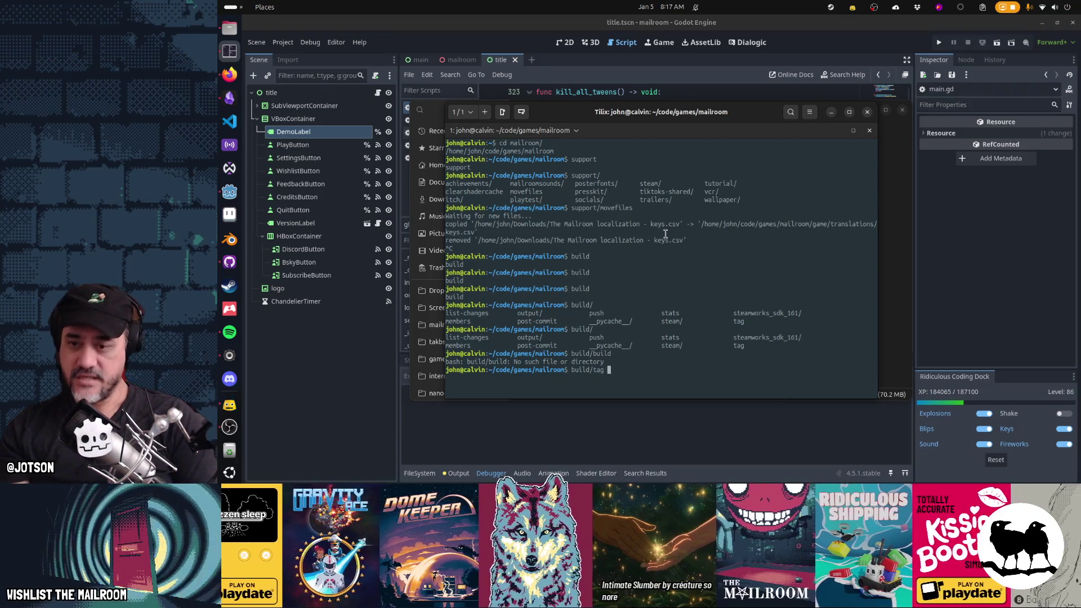
key(alt+Tab)
key(alt+Tab)
key(alt+Tab)
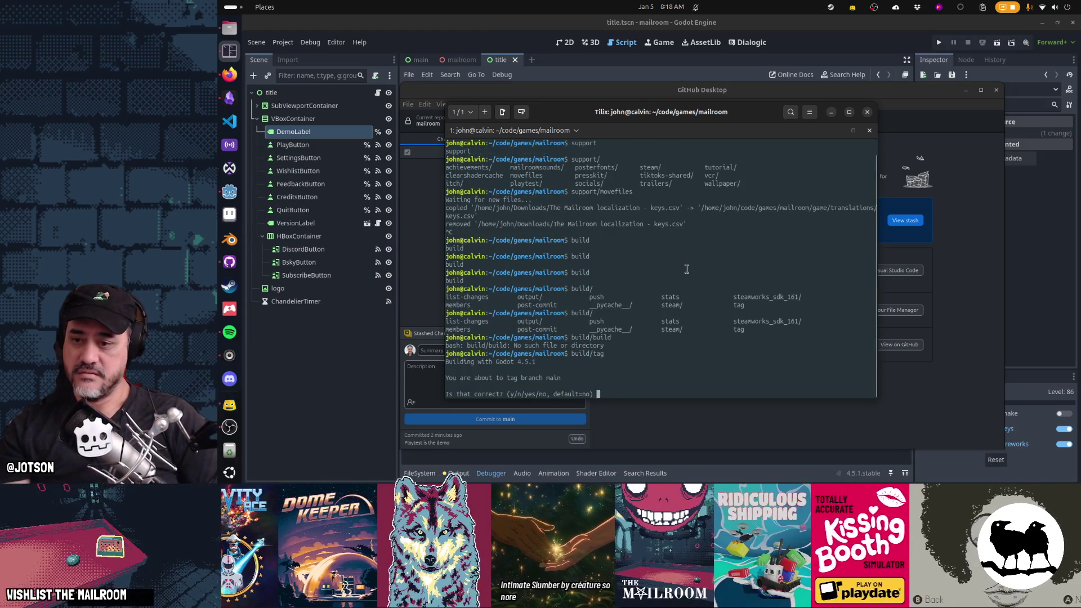
text(y)
key(Return)
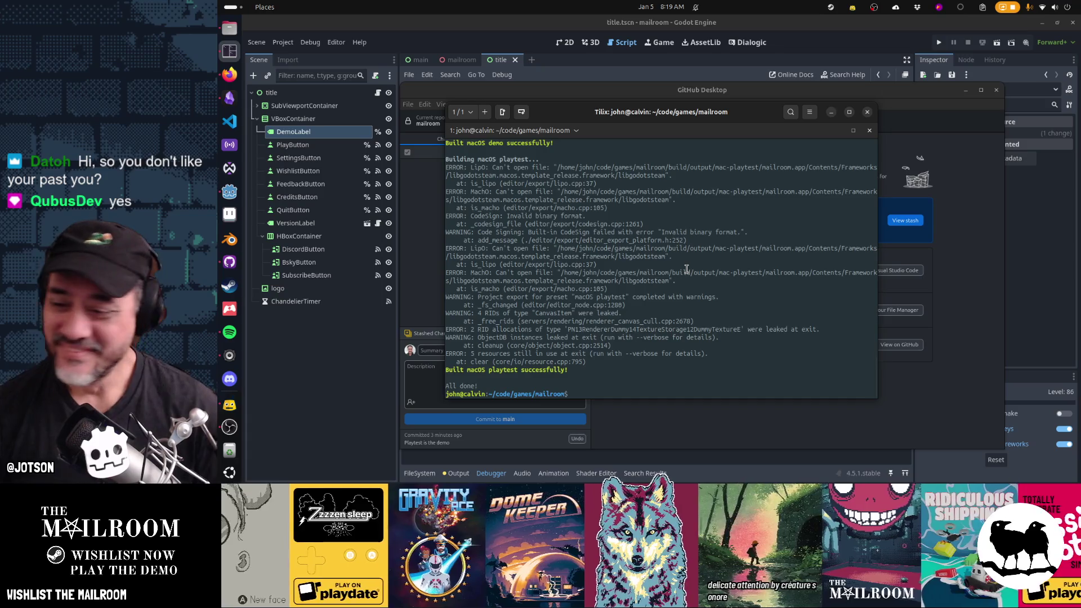
Step: Discard the half-typed build command and view the repository's commit history in GitHub Desktop
text(build/build)
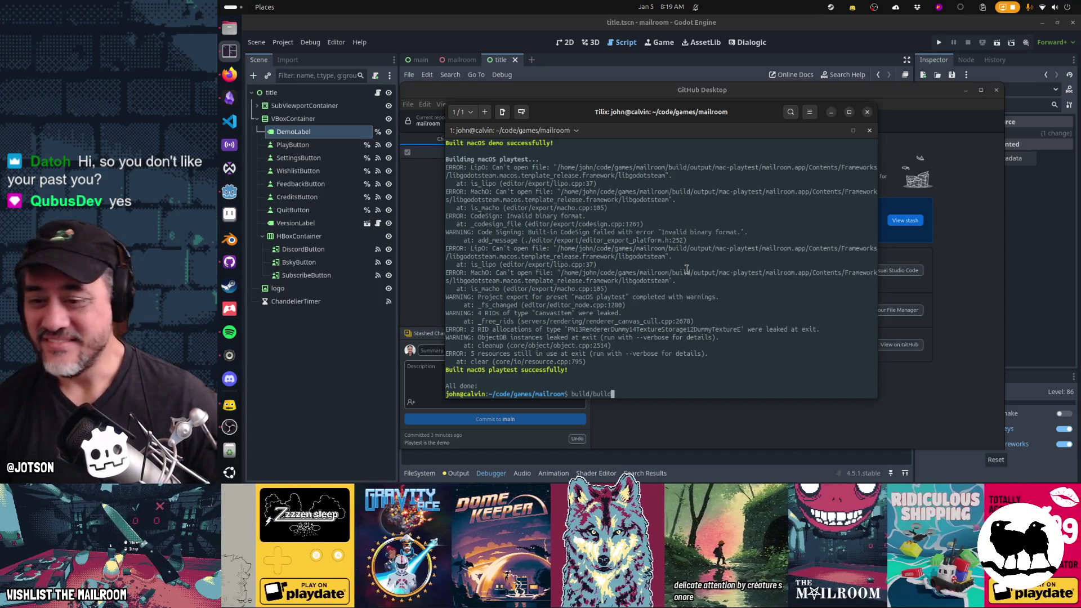
key(BackSpace)
key(BackSpace)
key(BackSpace)
key(alt+Tab)
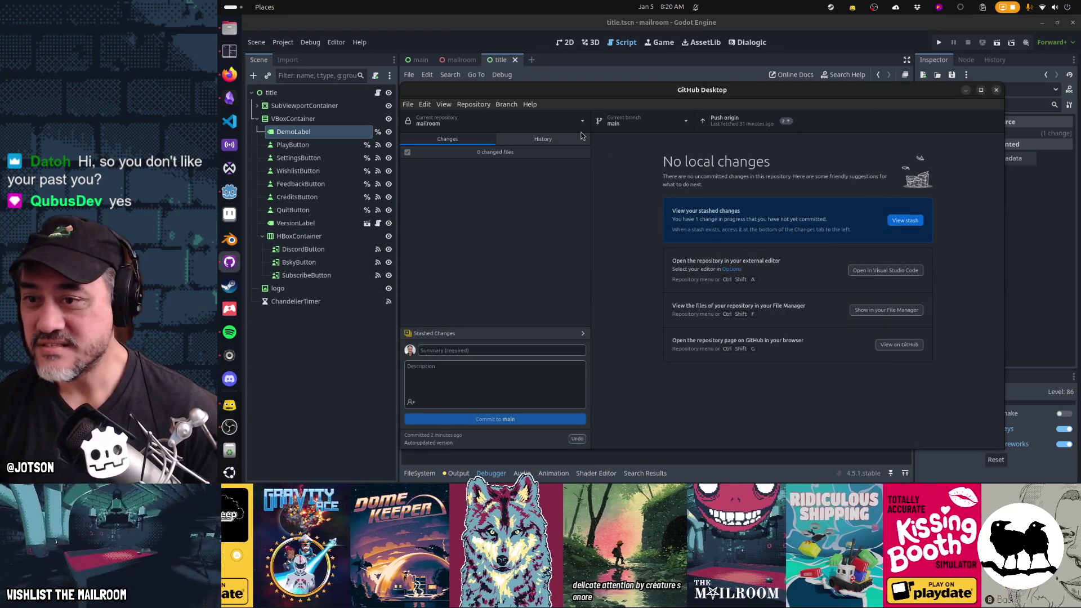
click(580, 126)
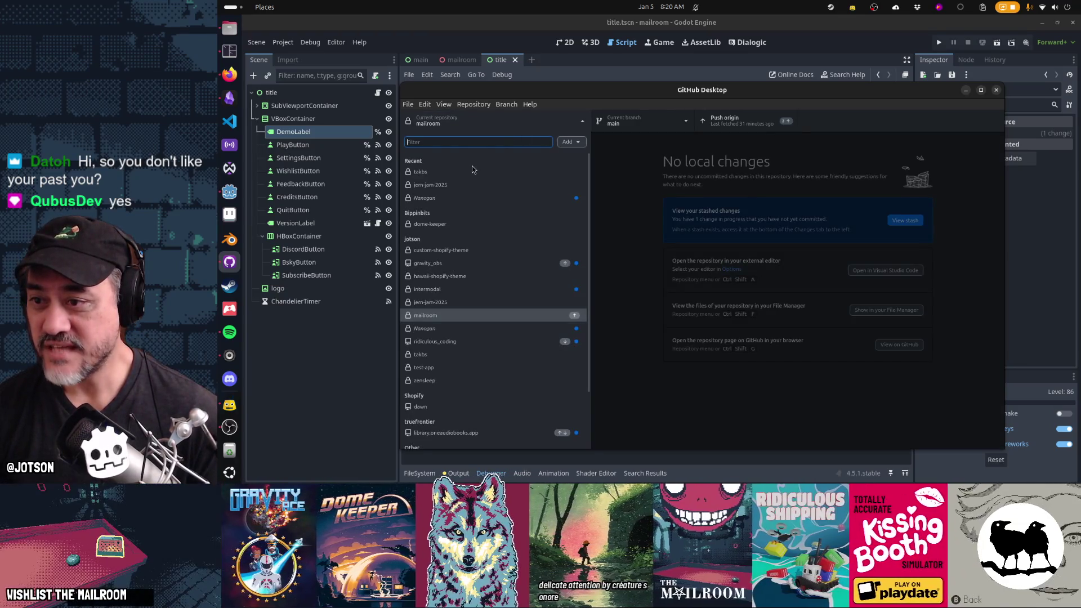
key(Escape)
click(539, 140)
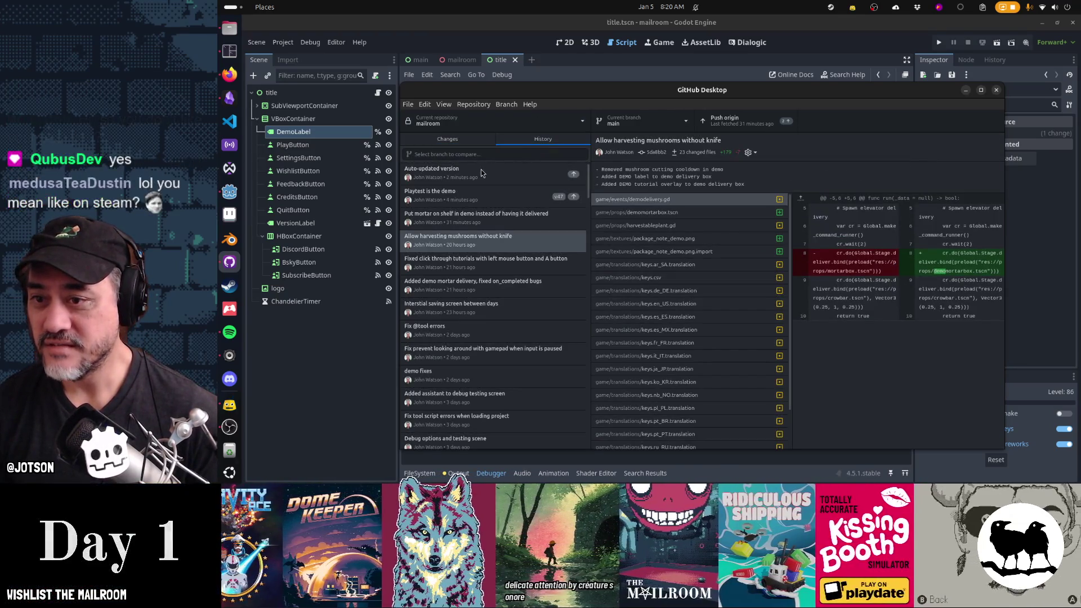
click(481, 171)
Step: Confirm 'Playtest is the demo' is tagged v47, push to origin, and return to Files
click(491, 197)
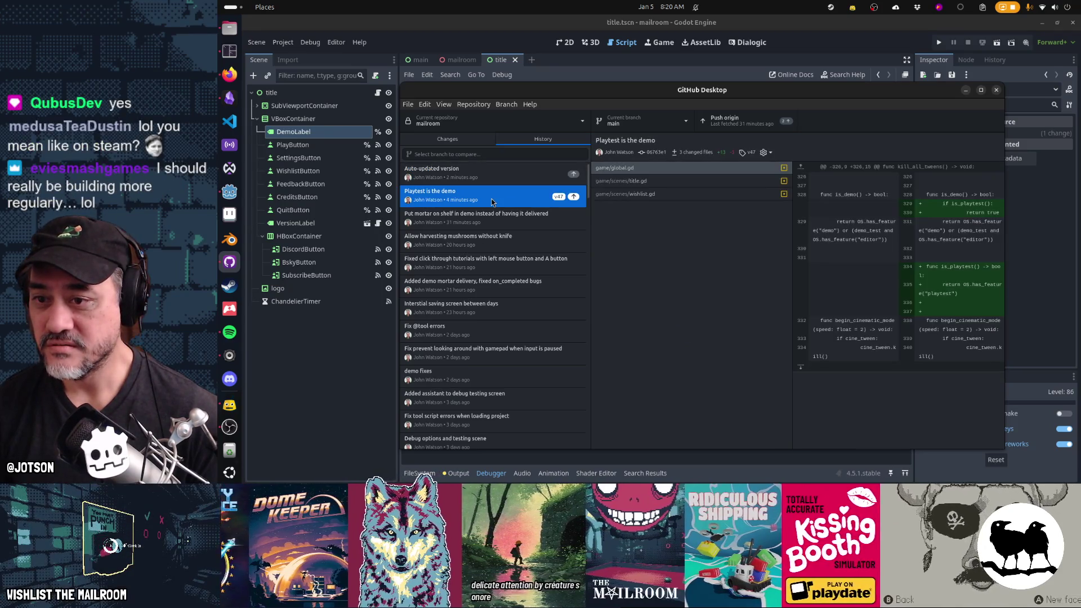
click(737, 129)
key(alt+Tab)
key(alt+Tab)
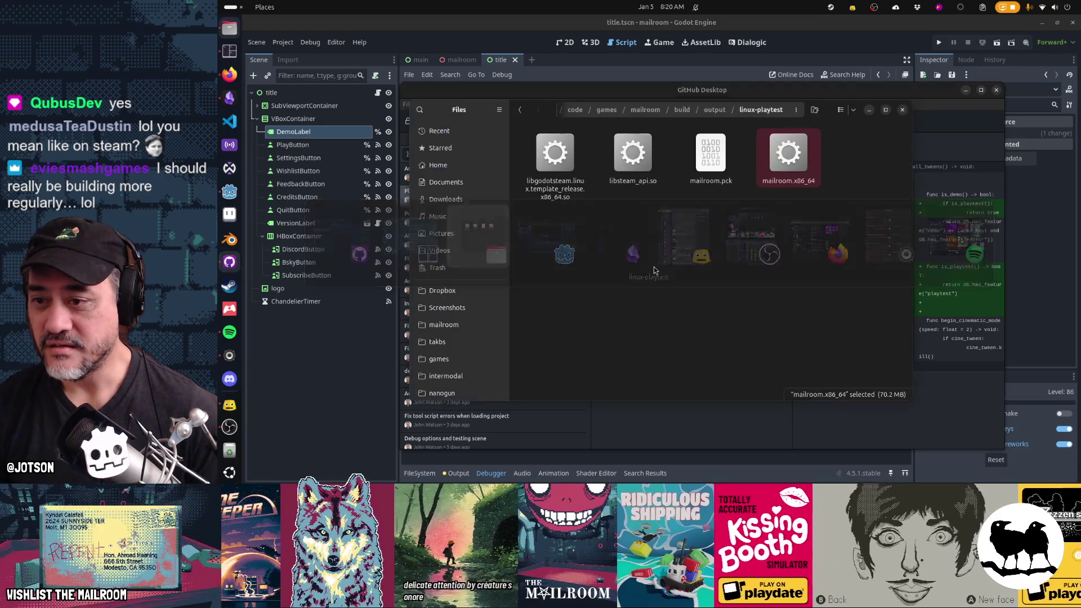
Step: Run mailroom.x86_64 to confirm the v47-06763e1 playtest title, then quit it
double_click(786, 158)
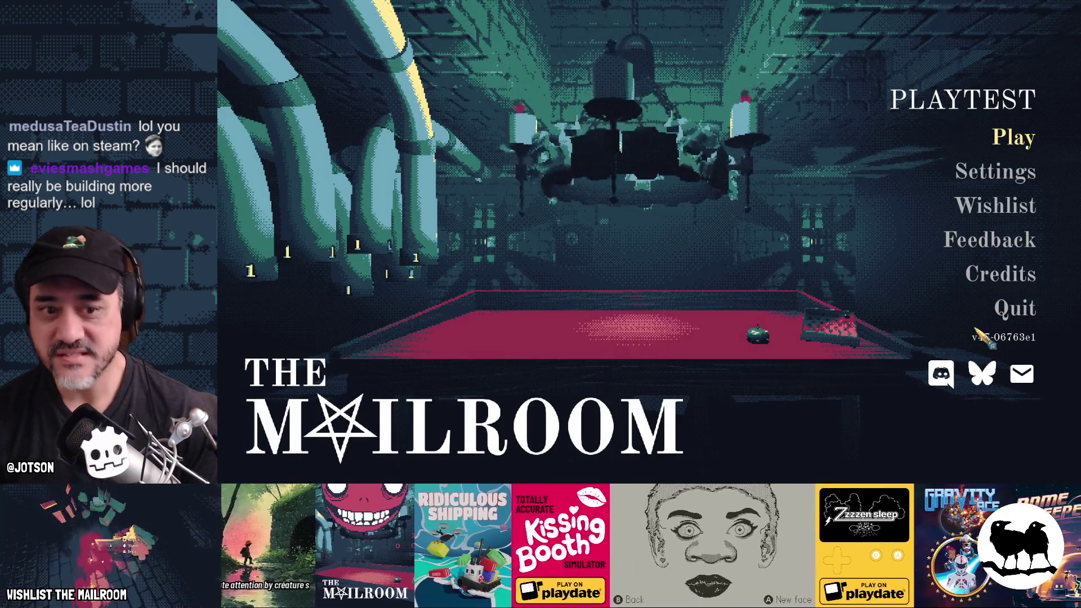
key(alt+F4)
click(672, 445)
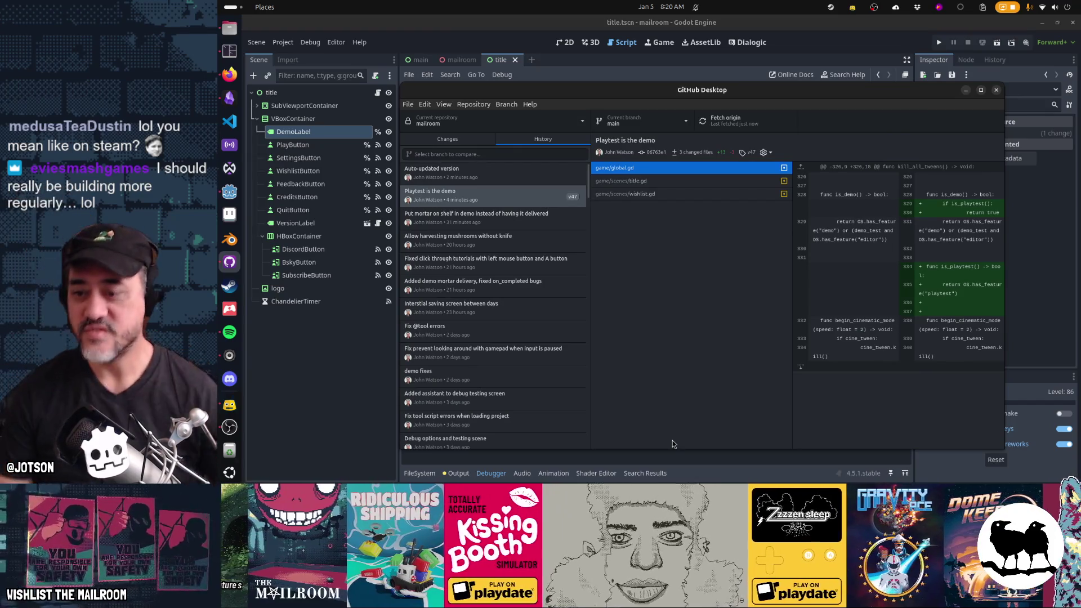
key(alt+Tab)
key(alt+Tab)
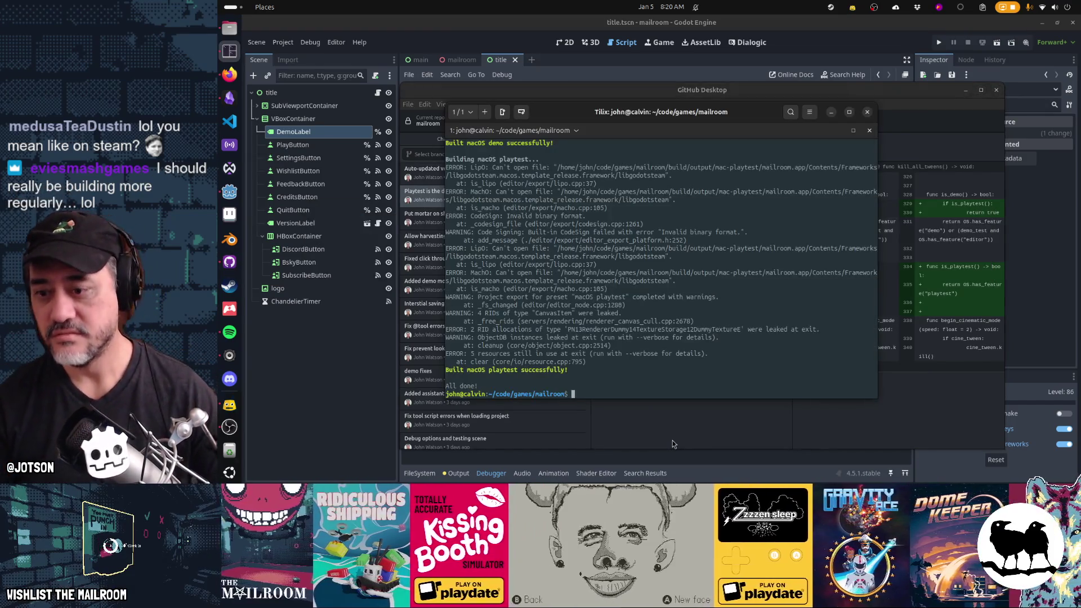
Step: Run build/push, confirm version 47 with y, and enter the build choice (mistyped 'playtewst')
text(build/push)
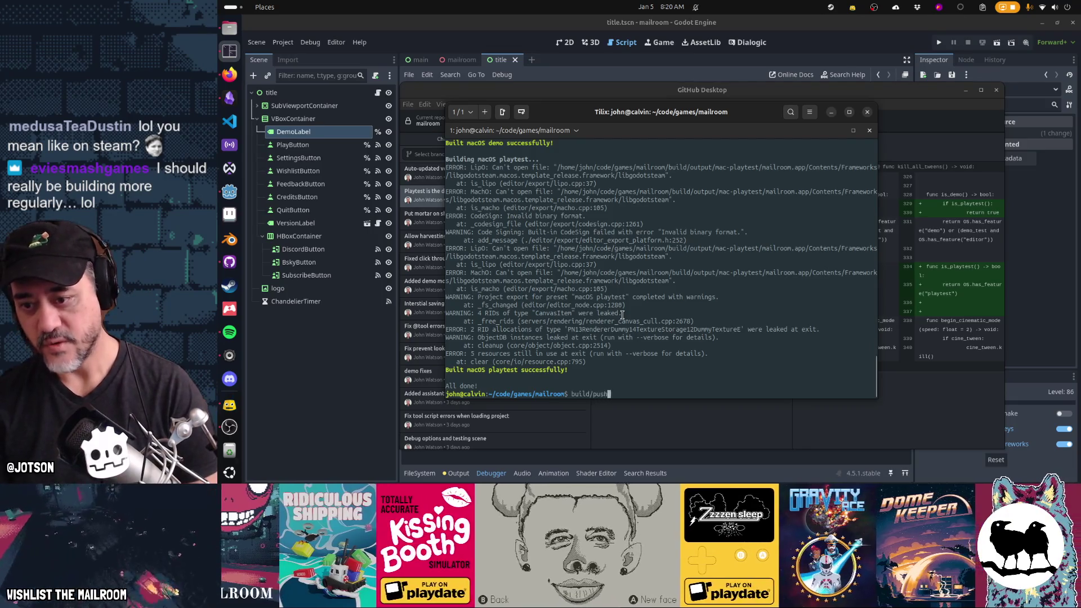
key(Return)
text(y)
key(Return)
text(playtewst)
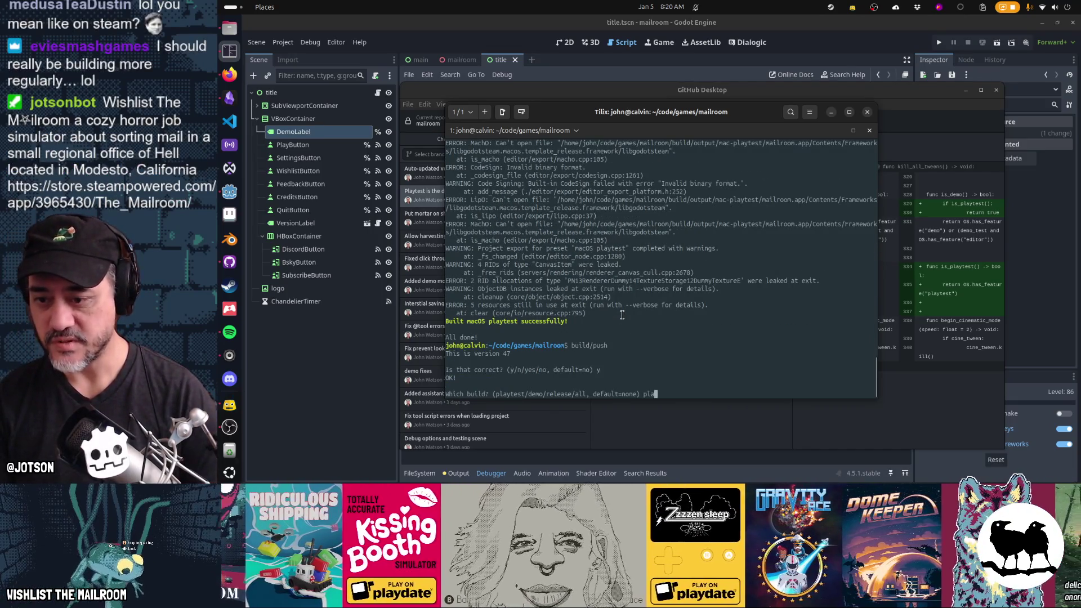
key(Return)
Step: Rerun the push script, confirm y, and choose the 'playtest' build for the Steam upload
key(Up)
key(Return)
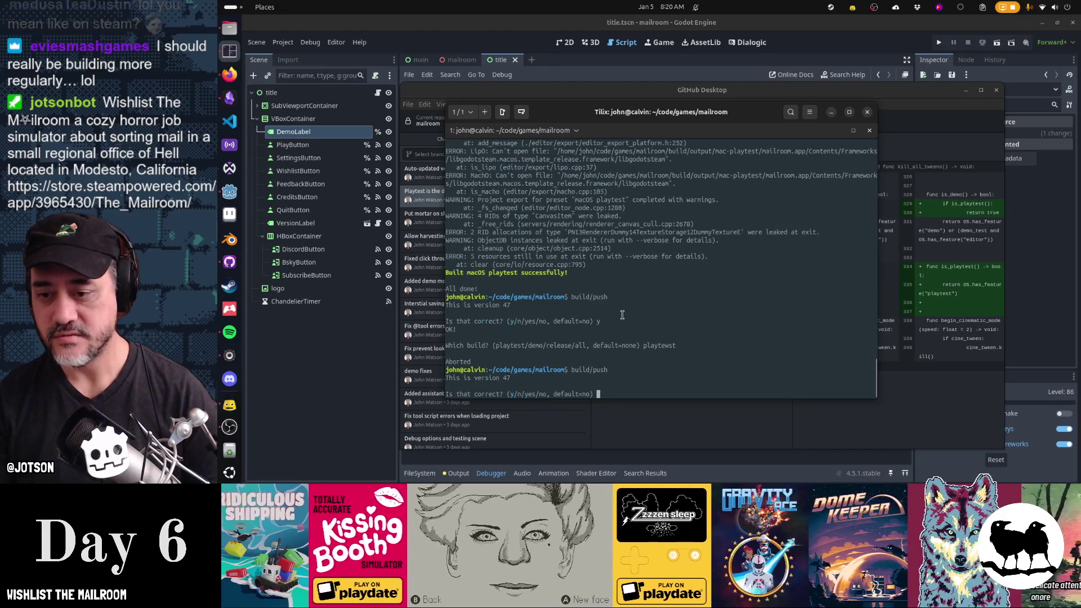
text(y)
key(Return)
text(playtest)
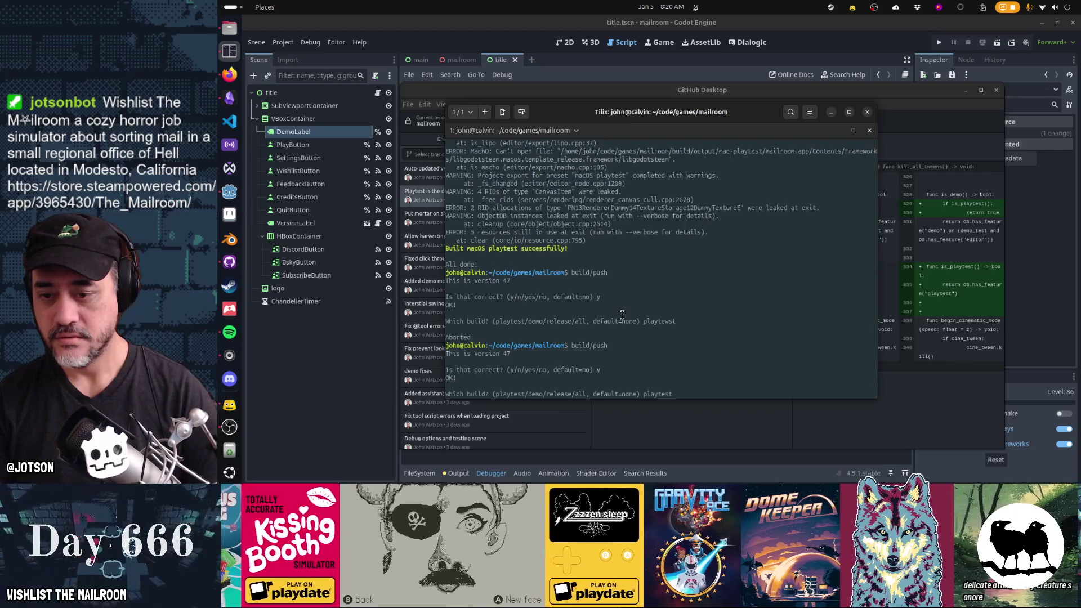
key(Return)
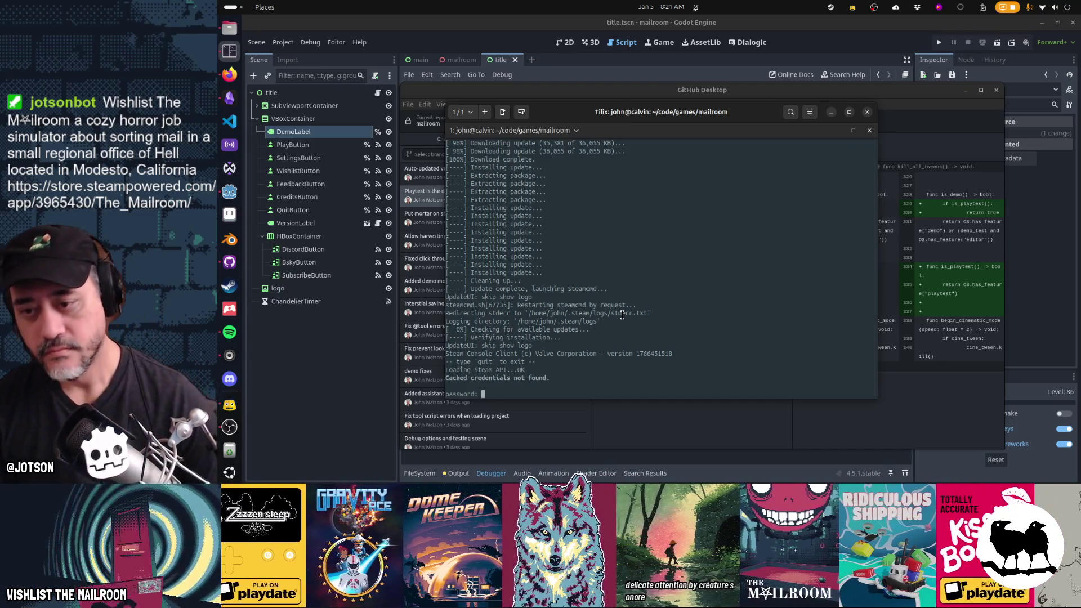
drag(622, 315, 729, 303)
Step: Let steamcmd finish uploading the playtest build for AppID 4044100 until 'All done!'
click(552, 338)
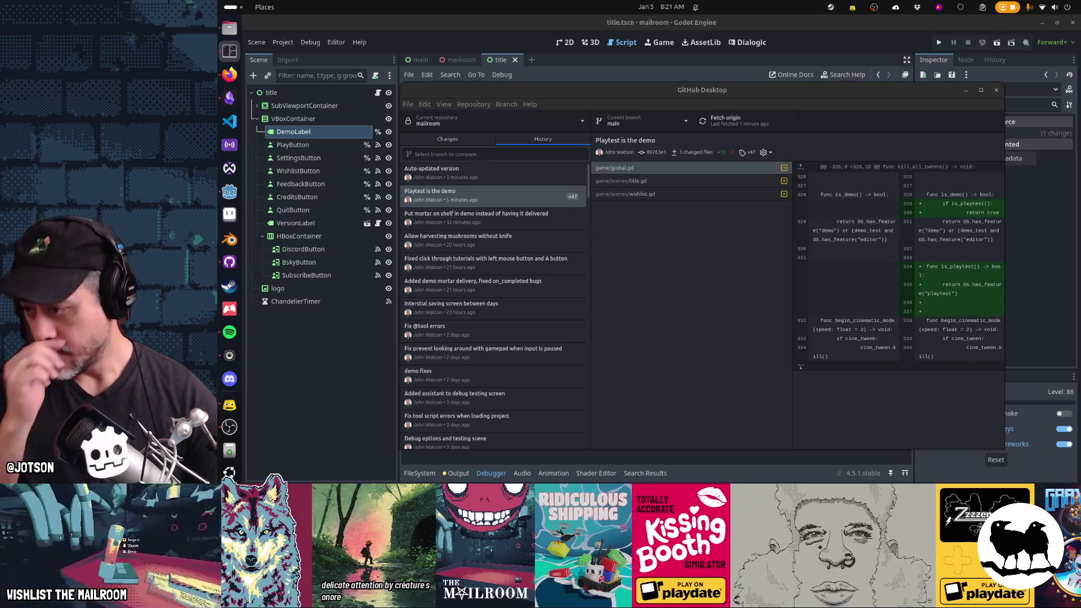
key(super)
key(Escape)
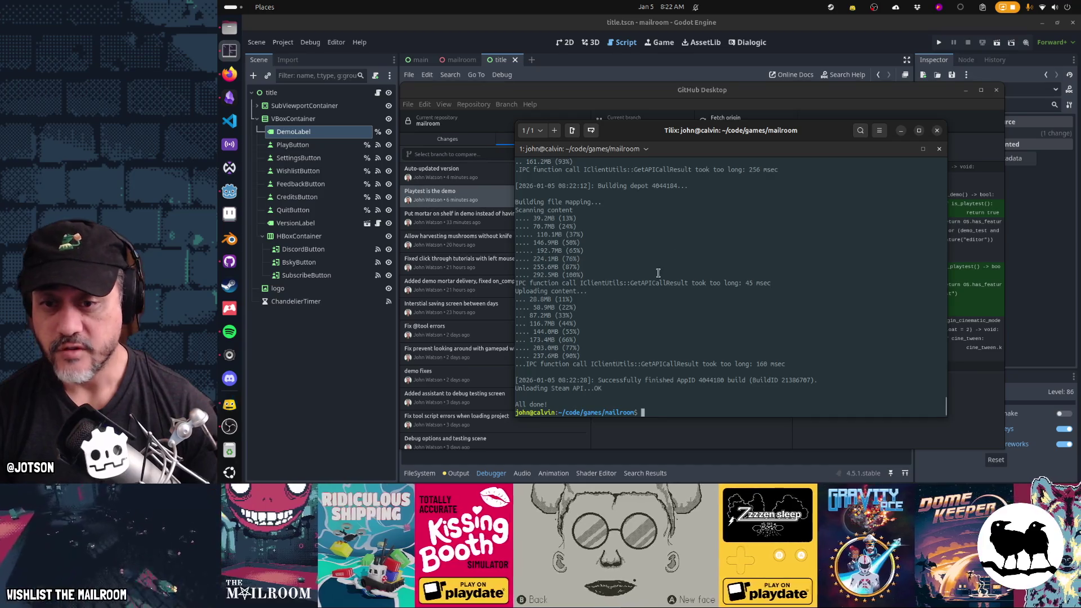
Step: Glance over the open windows and switch to Firefox
key(super)
key(super)
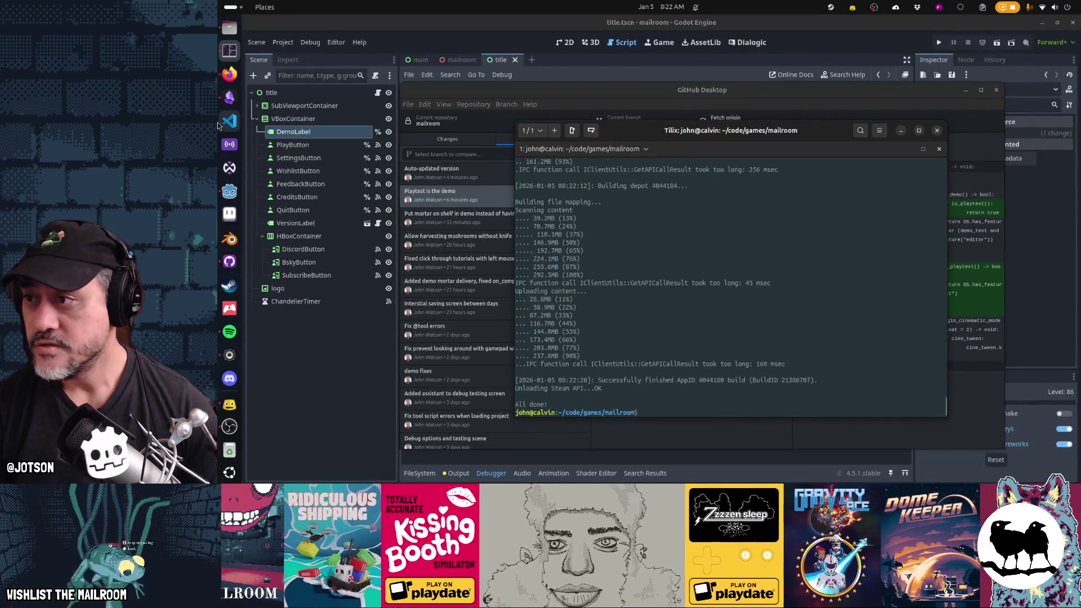
click(230, 74)
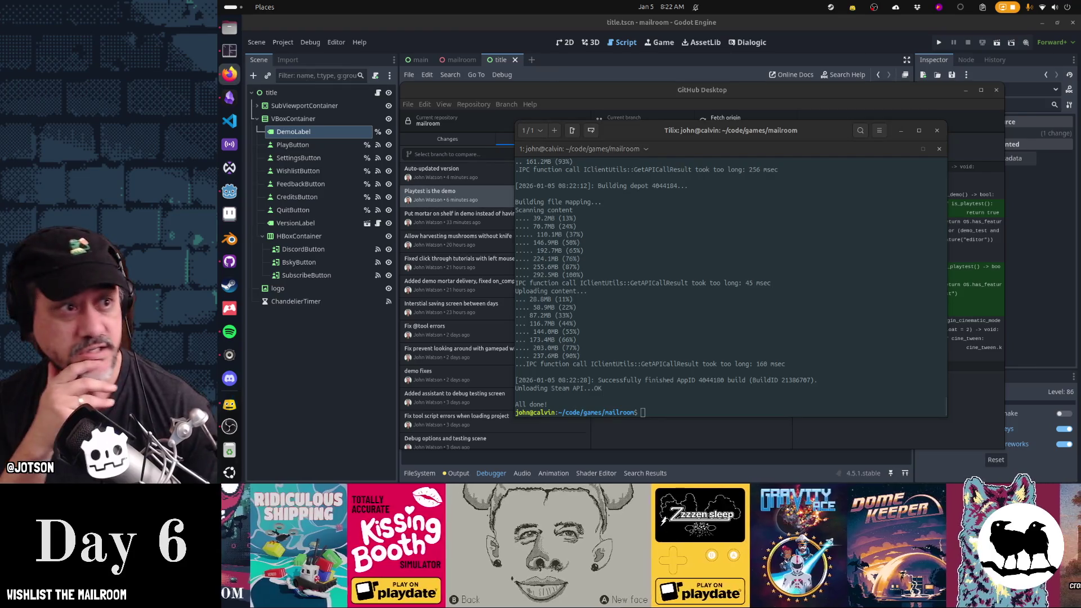
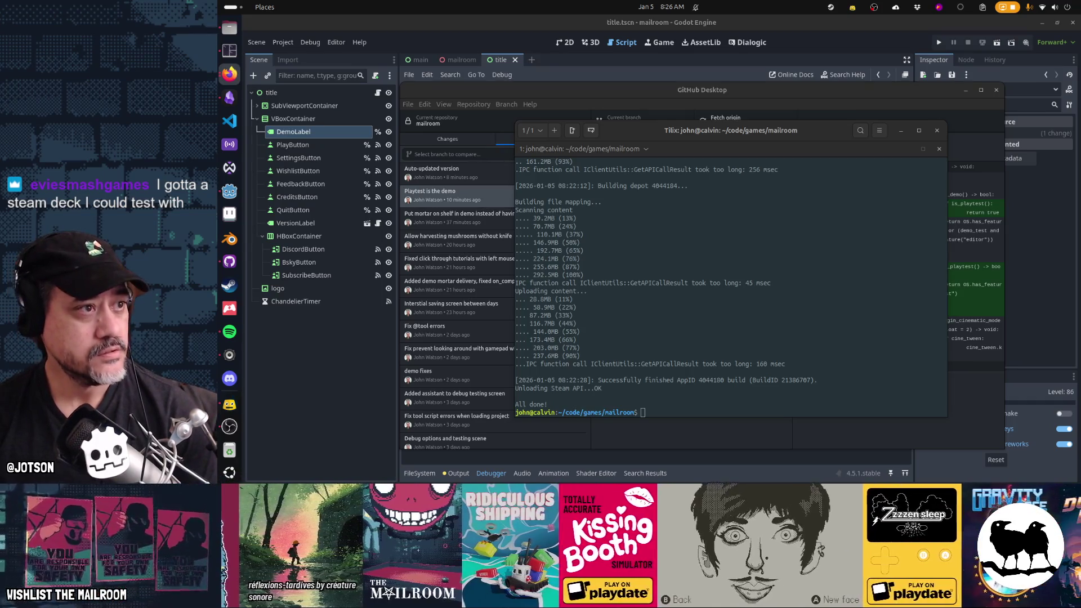
Step: Switch from the Tilix terminal to the Firefox window showing the Steamworks Steam Deck docs
key(alt+Tab)
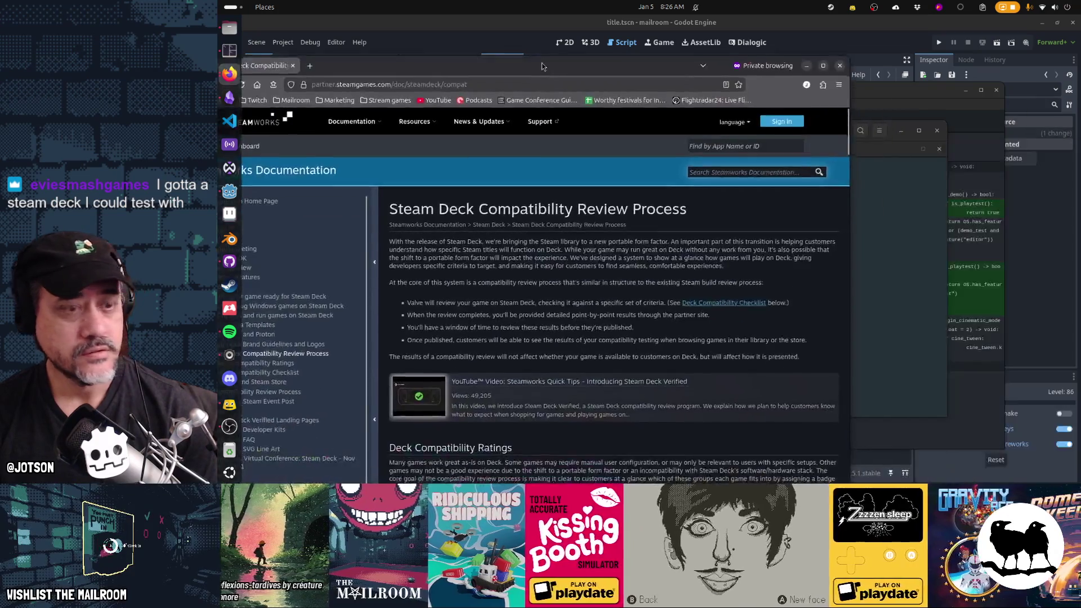
Step: Maximize Firefox and highlight the first two intro bullets about Valve reviewing games
double_click(673, 32)
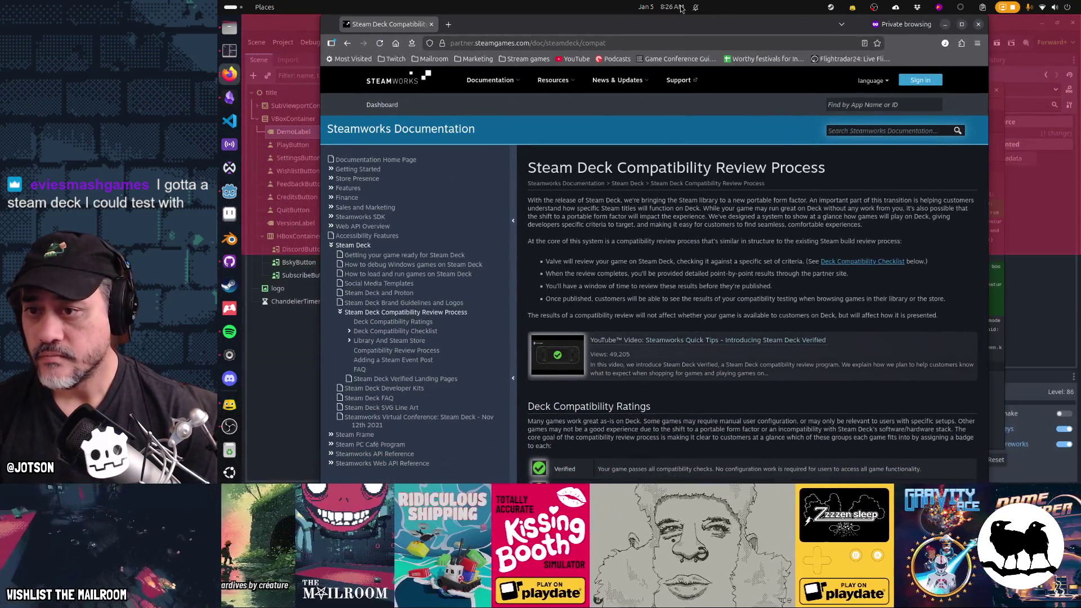
key(alt+Tab)
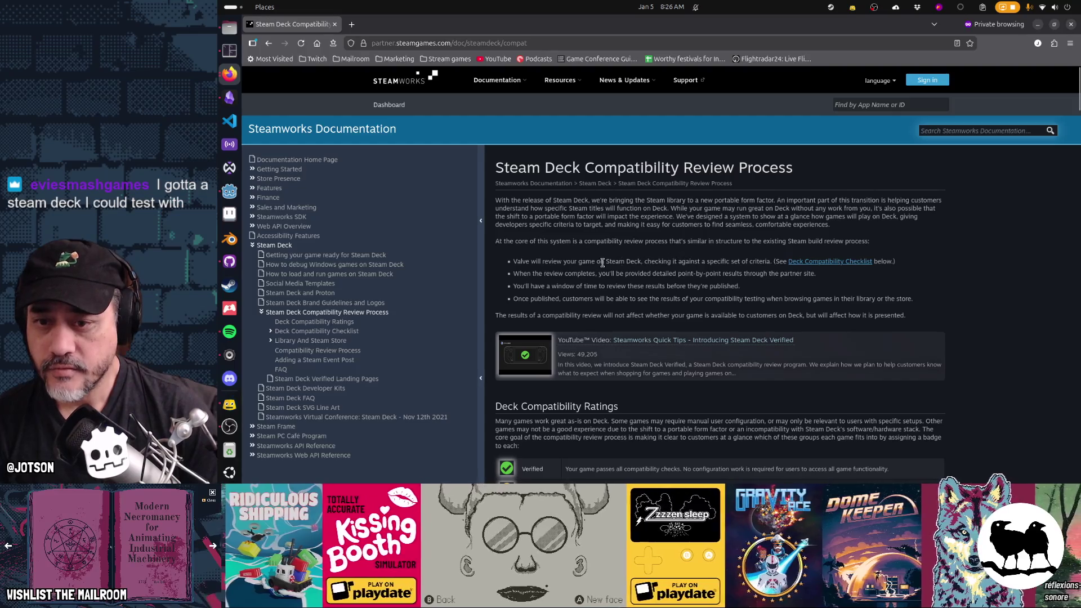
drag(520, 261, 648, 264)
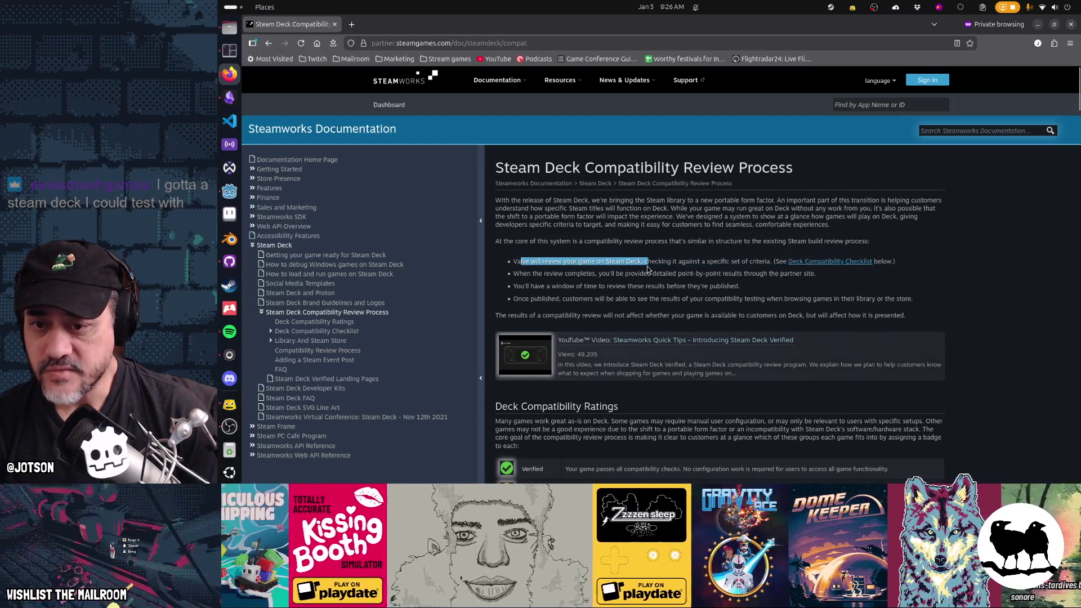
drag(528, 273, 628, 275)
click(628, 274)
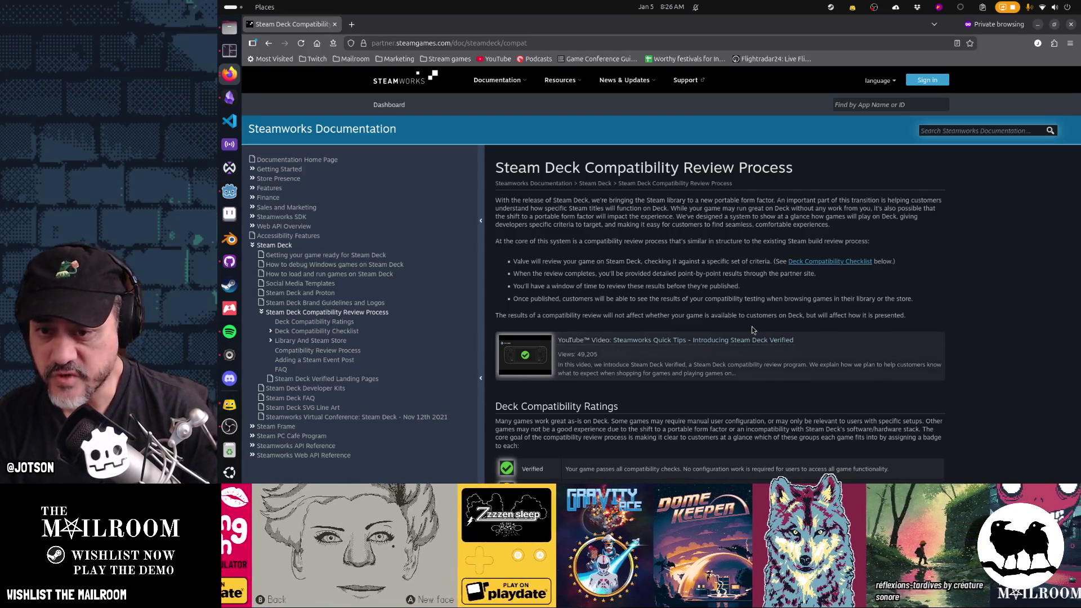
Step: Highlight part of the last bullet, then scroll down to the Deck Compatibility Ratings table
drag(584, 299, 642, 299)
click(641, 299)
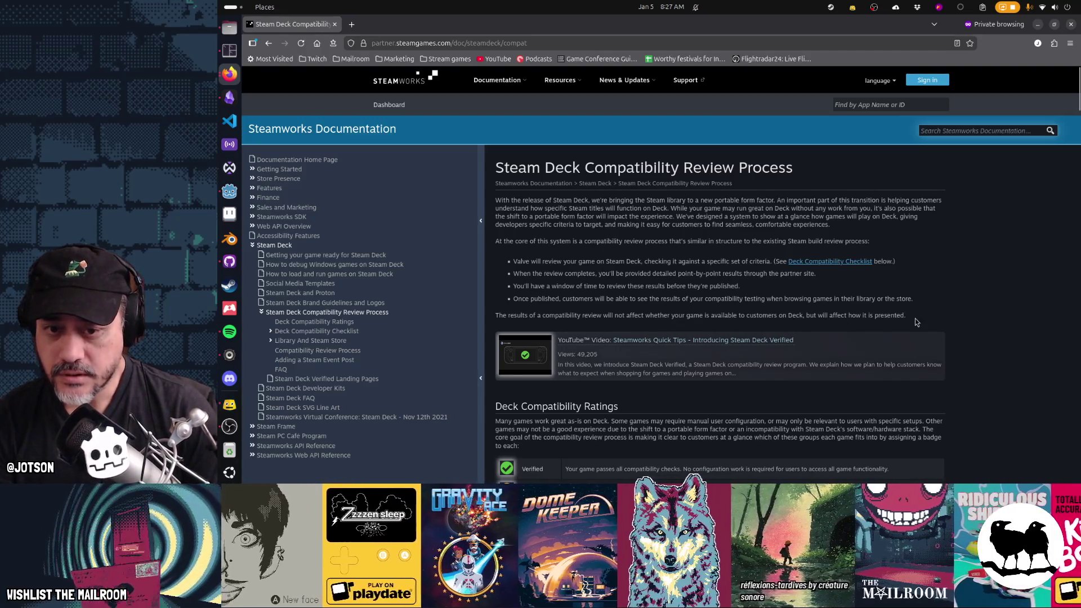
scroll(614, 315, down, 3)
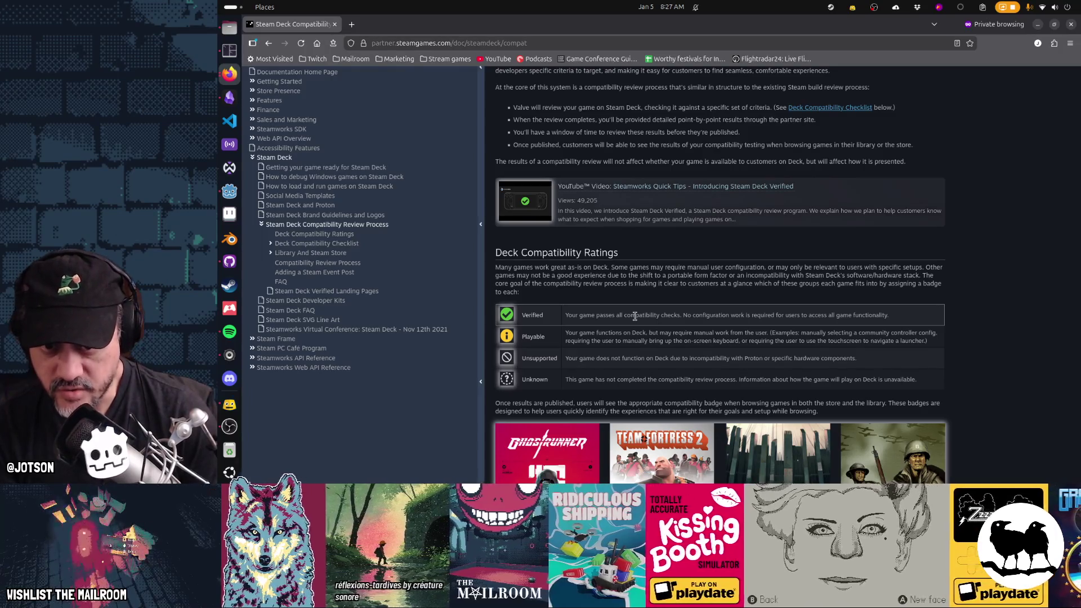
Step: Scroll past the ratings table and game badge images to the Form Factor Requirements
scroll(931, 322, down, 5)
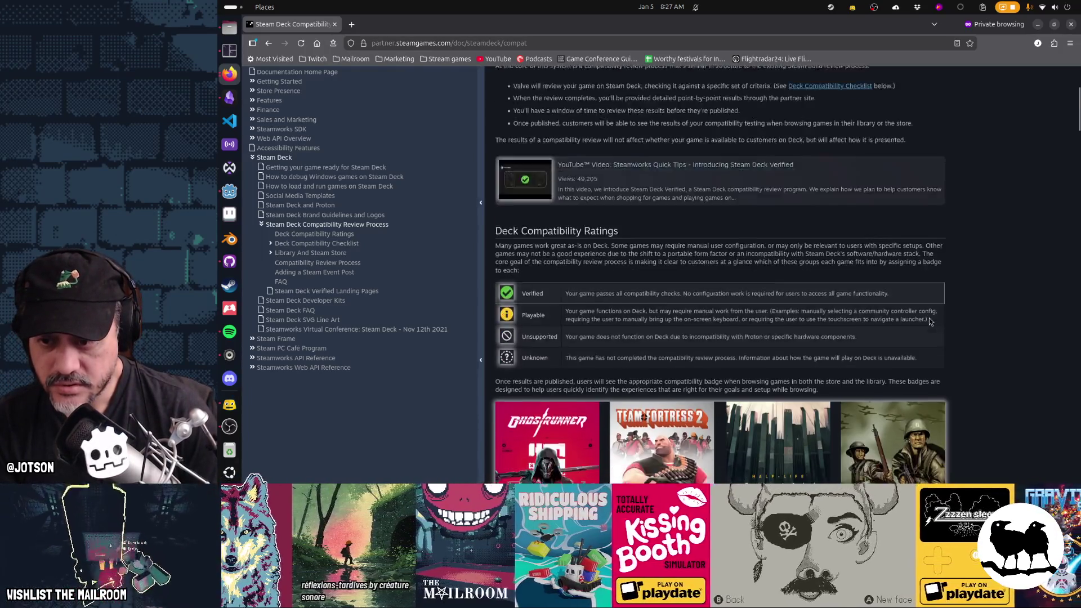
scroll(931, 322, down, 2)
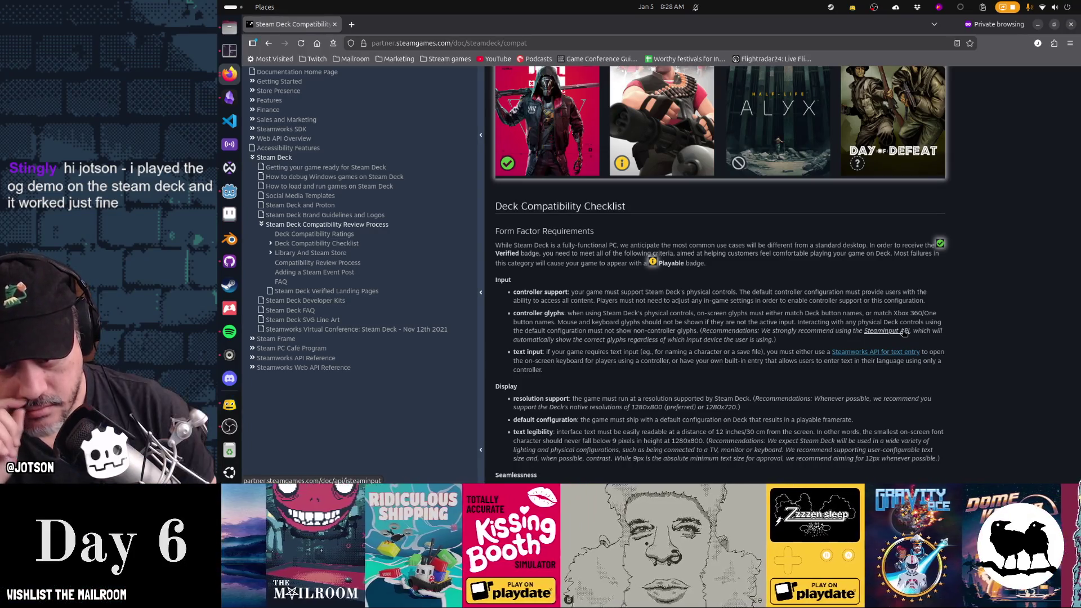
Step: Highlight the Input controller requirements, mark the 720 in Display's 1280x720, then open Activities search
drag(514, 292, 803, 344)
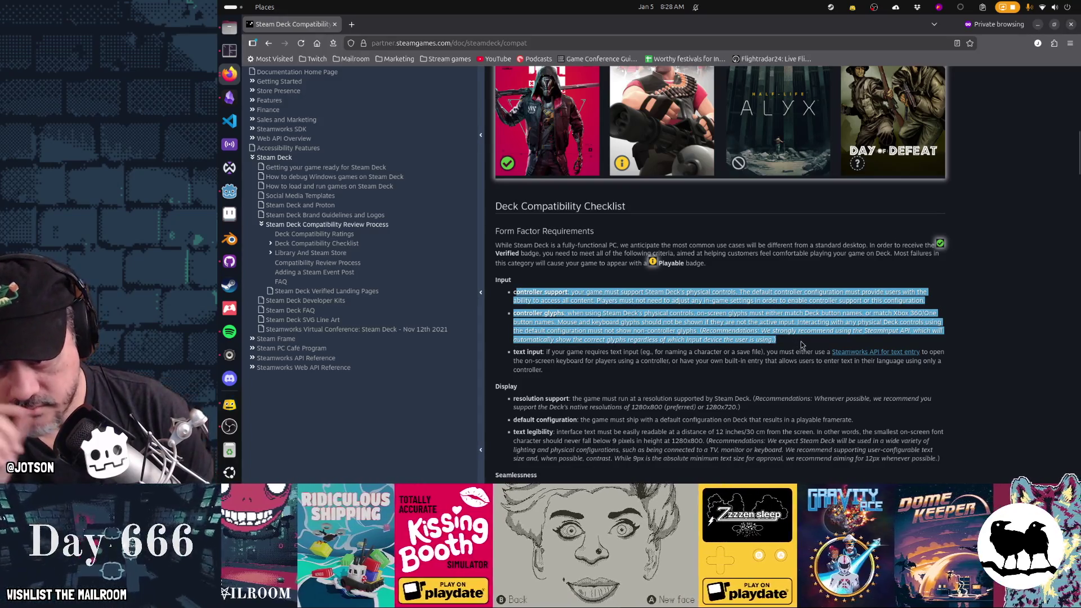
click(880, 342)
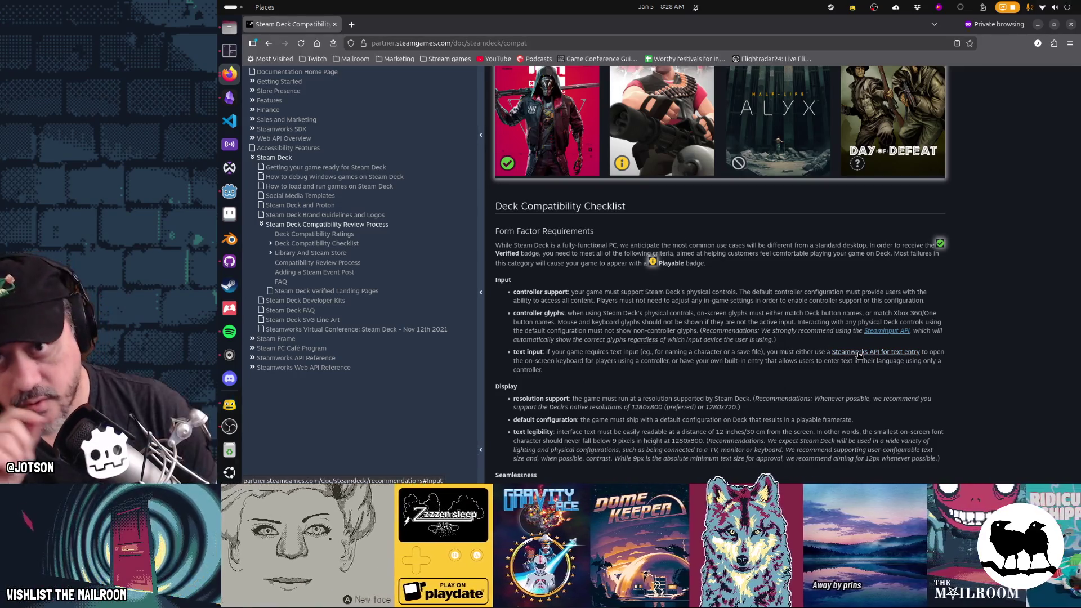
scroll(663, 393, down, 3)
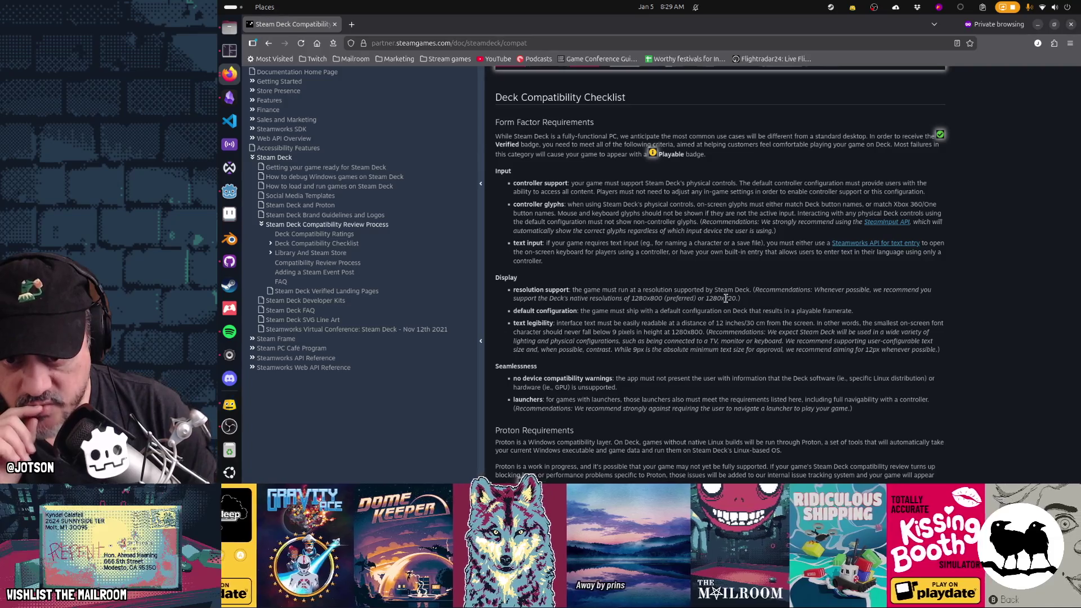
drag(725, 299, 735, 299)
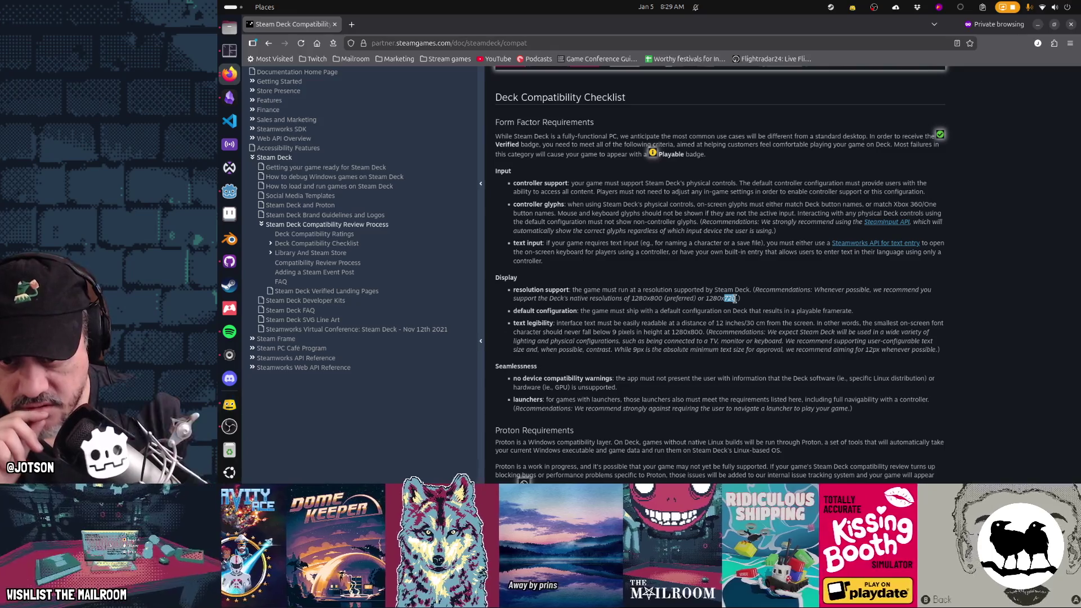
key(super)
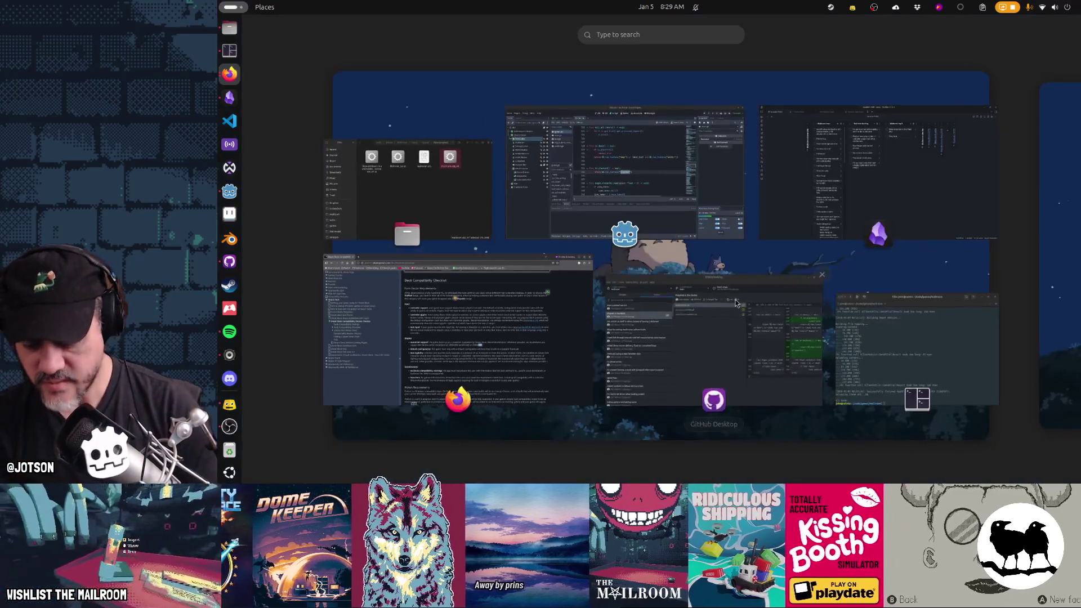
Step: Calculate 1280/720 and 1920/1080, both giving 1.777777778, in the GNOME search calculator
text(1820/720)
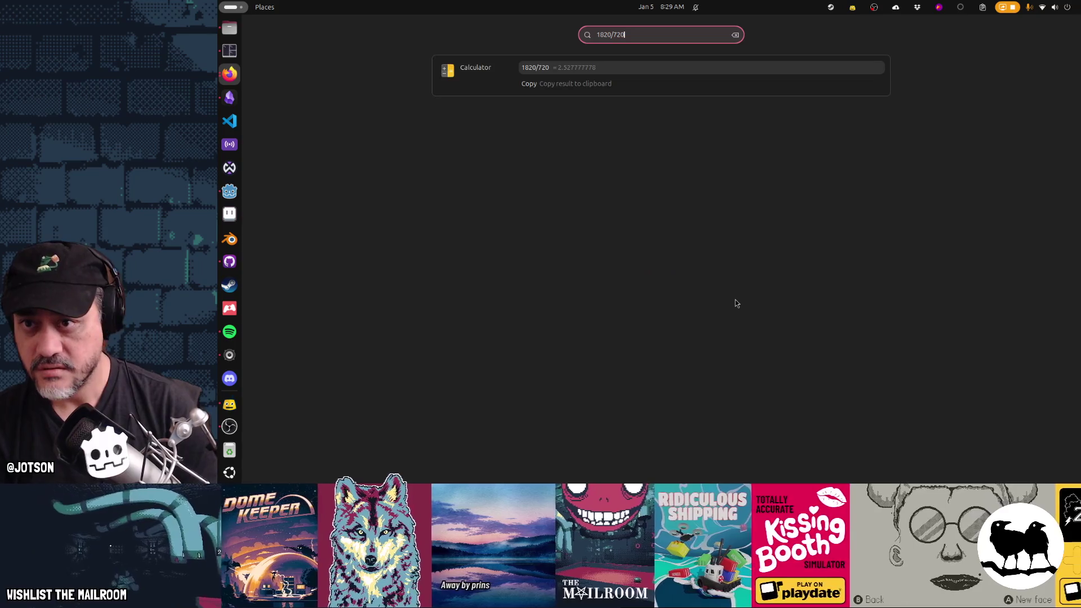
key(Right)
key(Delete)
key(Right)
text(8)
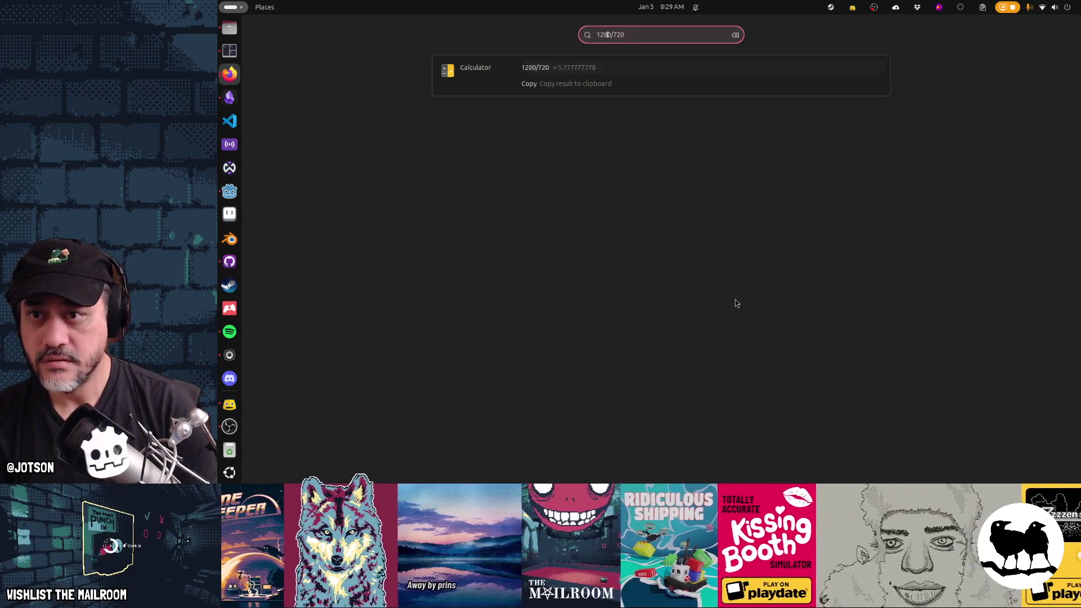
key(ctrl+a)
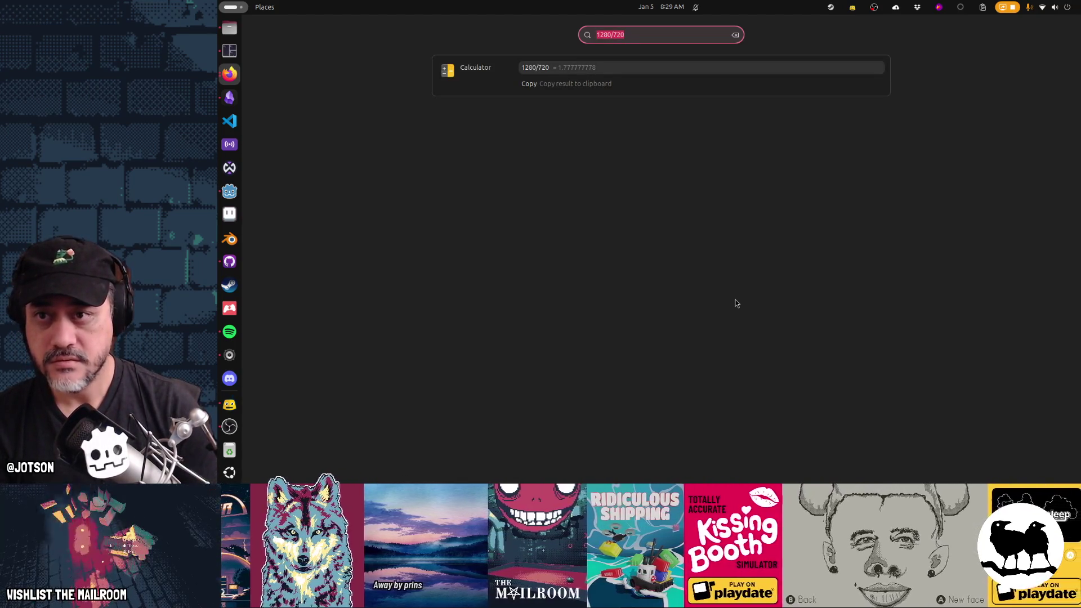
text(0/1080)
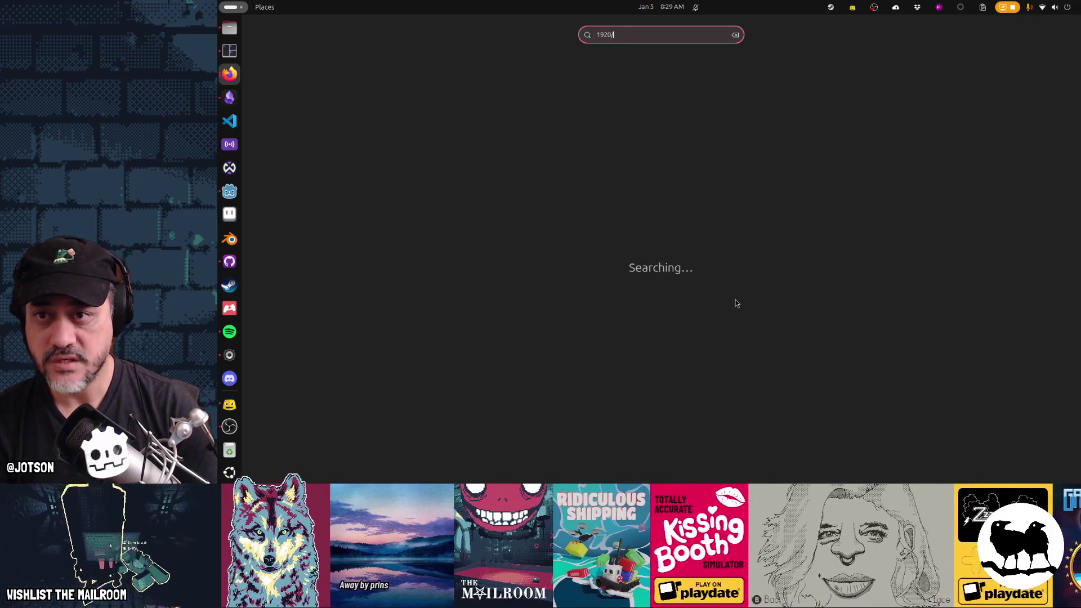
key(Return)
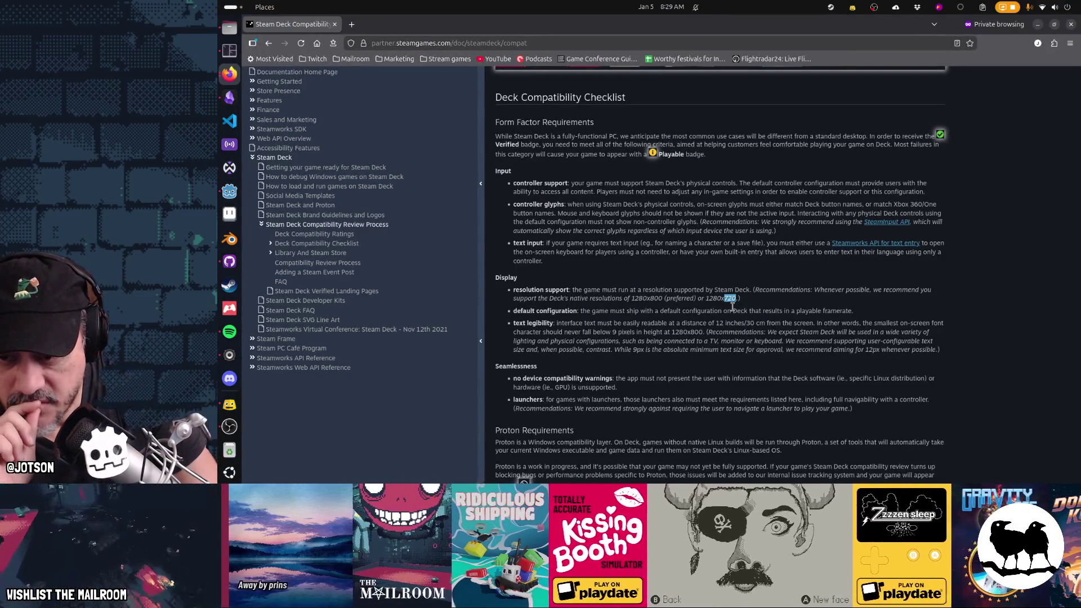
Step: Calculate 1920/1280 as 1.5, then close the search and return to Firefox
key(super)
text(1920/1280)
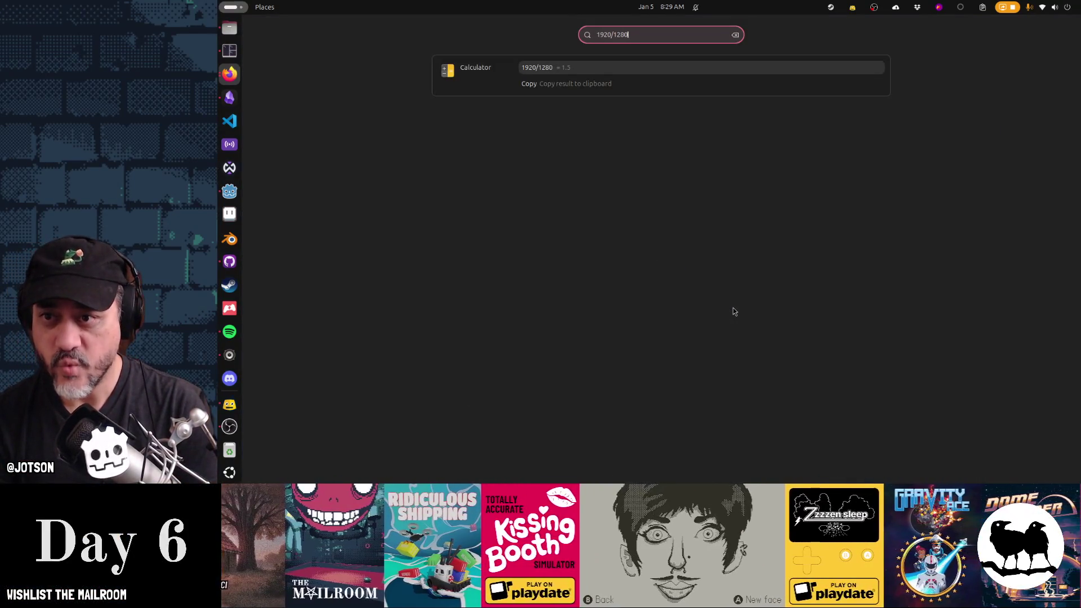
key(Escape)
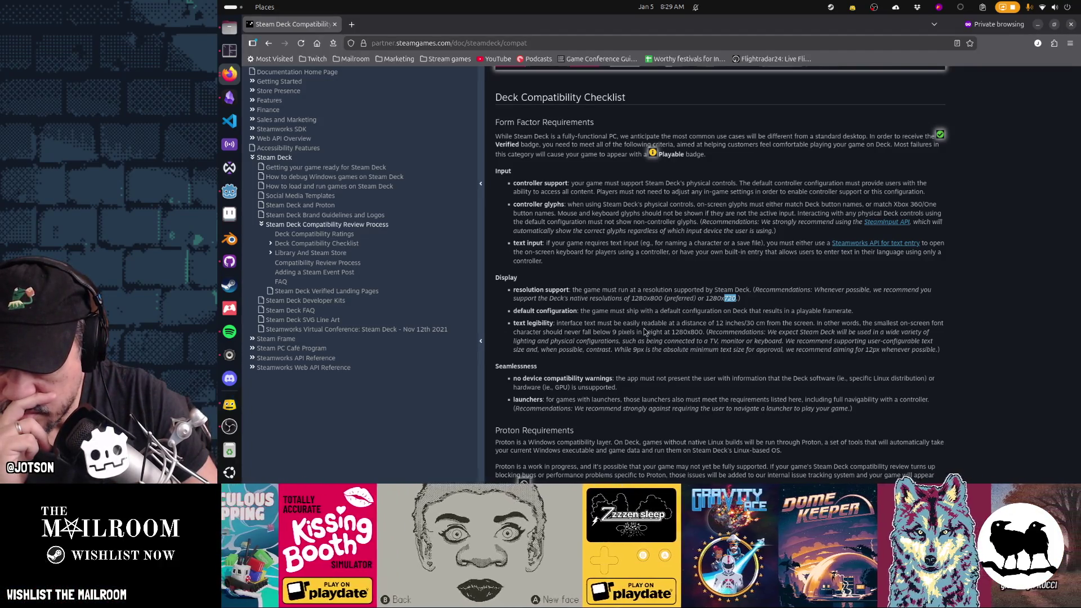
Step: Highlight the Display, no compatibility warnings and launchers requirements while reading the checklist
drag(500, 278, 572, 348)
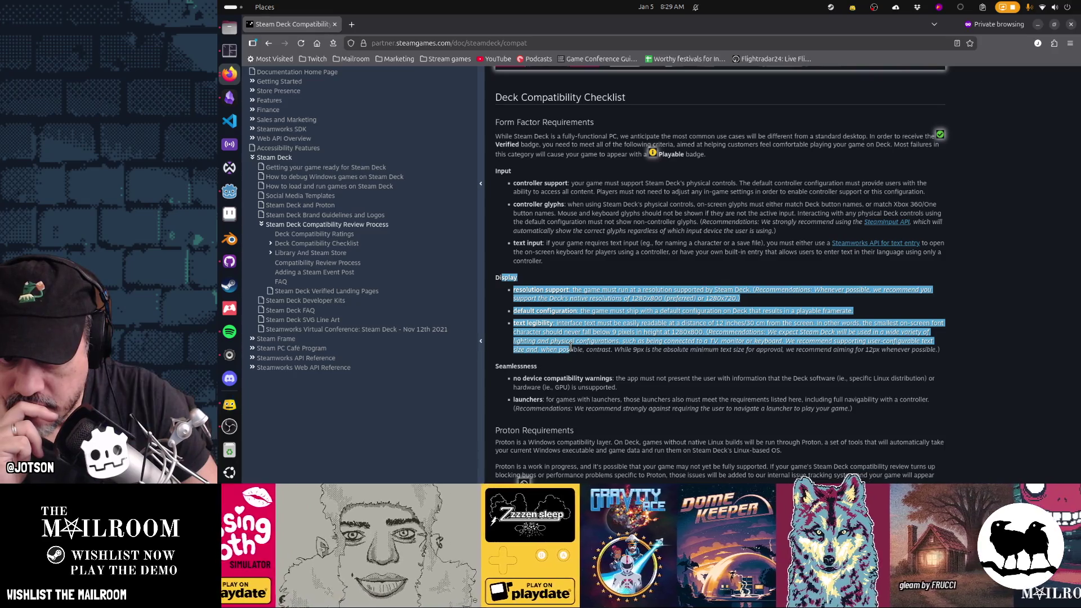
drag(514, 366, 551, 388)
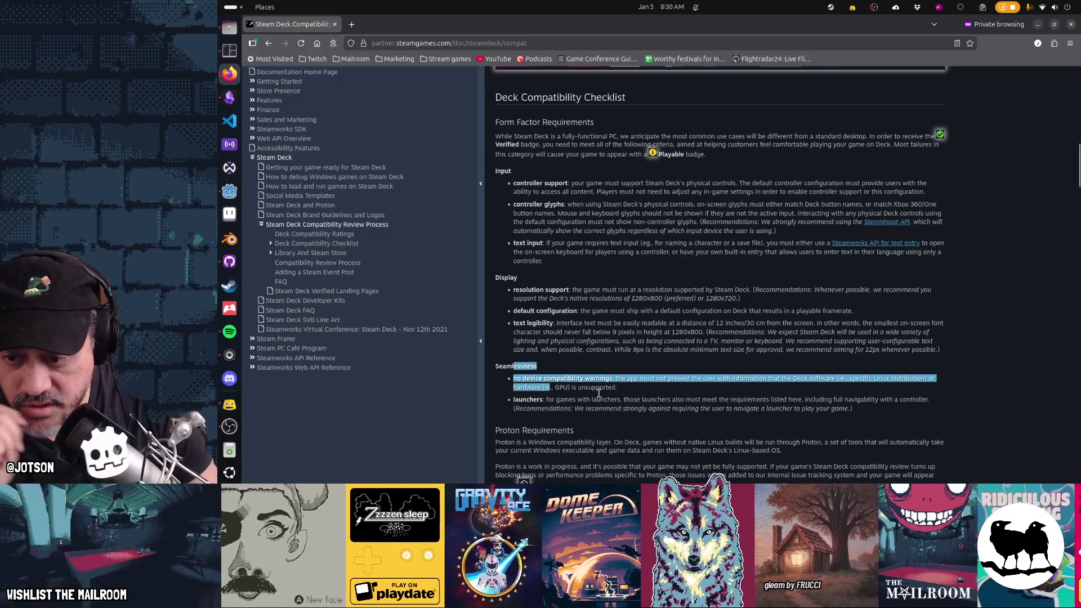
drag(852, 410, 629, 401)
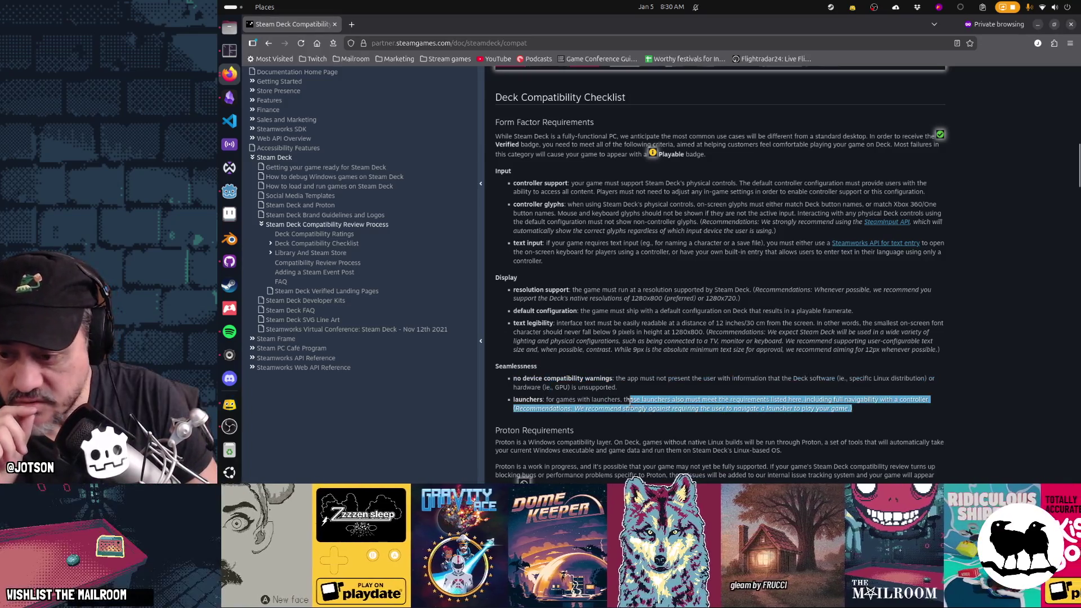
scroll(622, 418, down, 5)
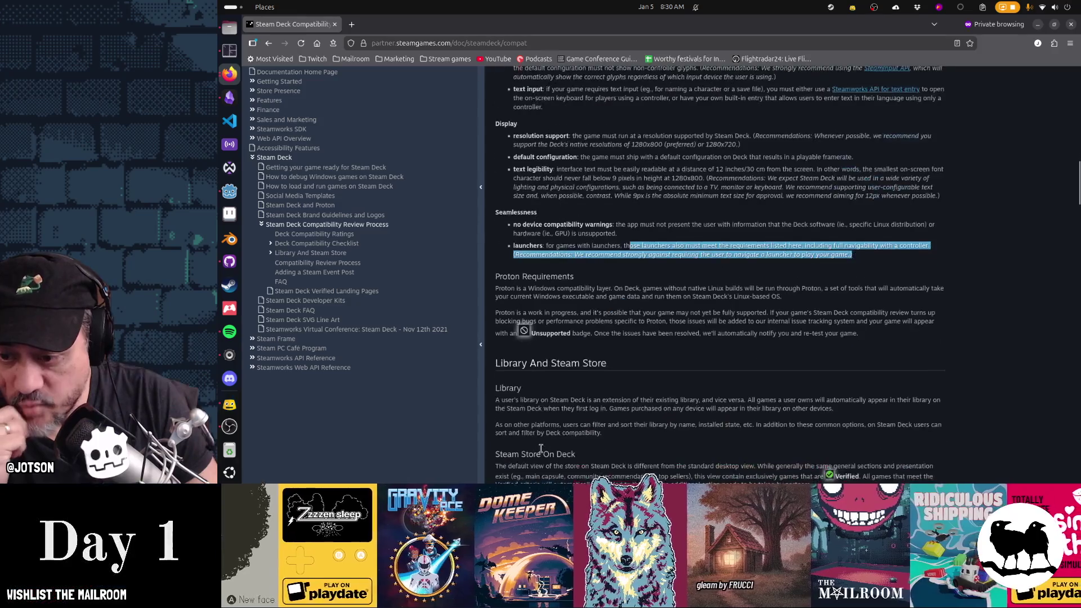
drag(522, 277, 607, 334)
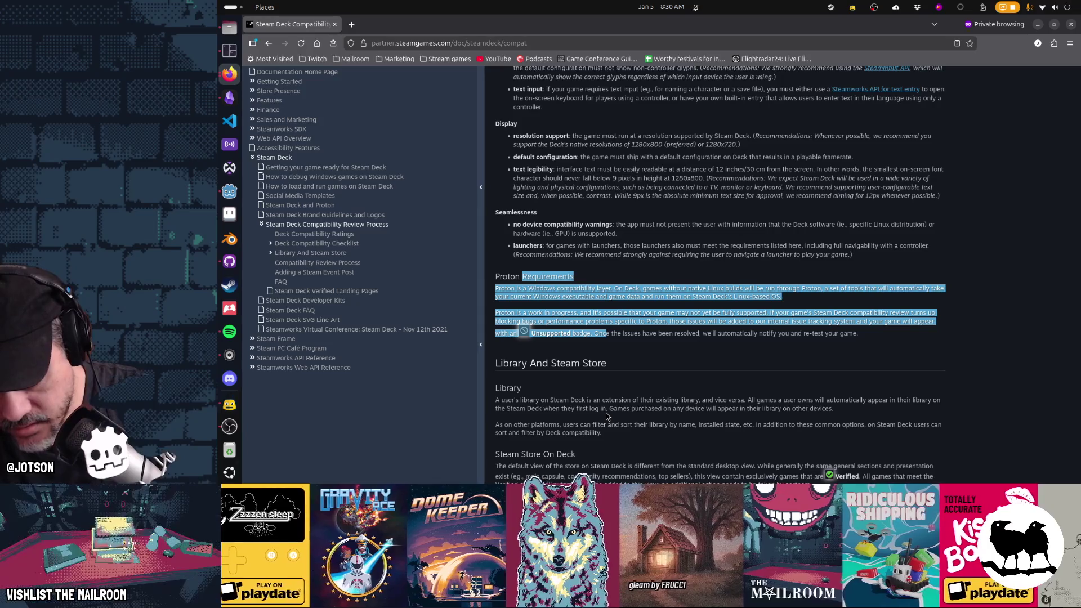
scroll(608, 415, up, 9)
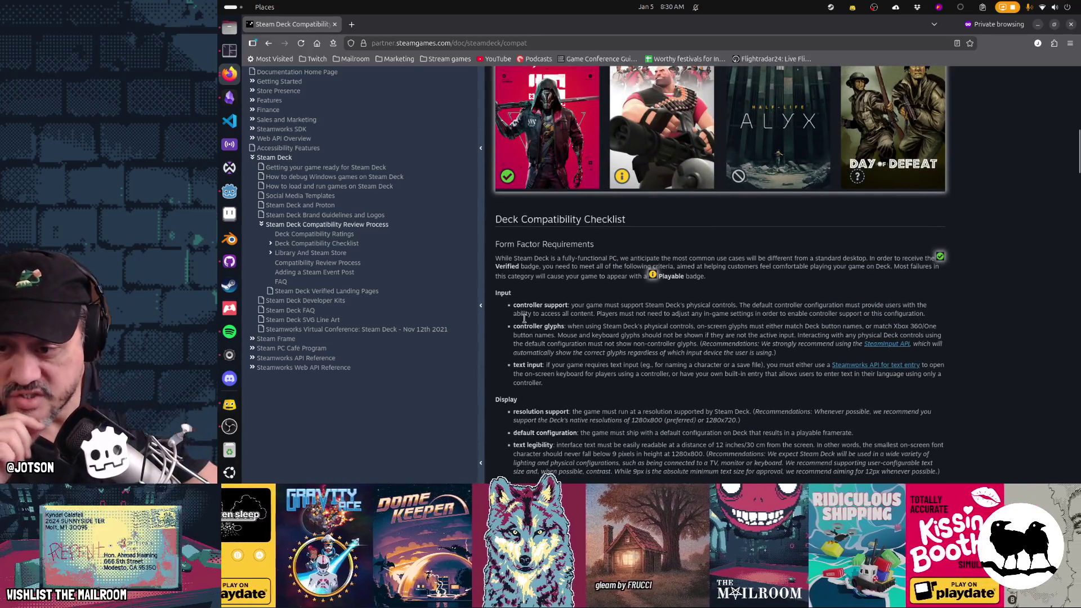
Step: Select the controller glyphs paragraph, then mark the phrase 'or match Xbox 360'
mouse_move(514, 327)
mouse_down()
mouse_move(733, 345)
mouse_move(783, 360)
mouse_up()
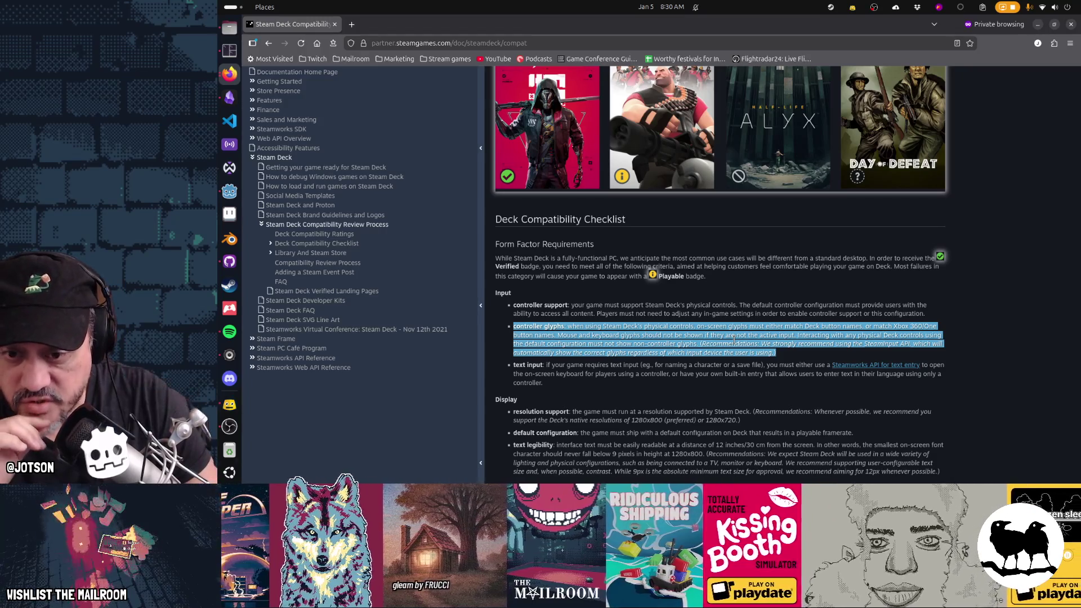
click(676, 360)
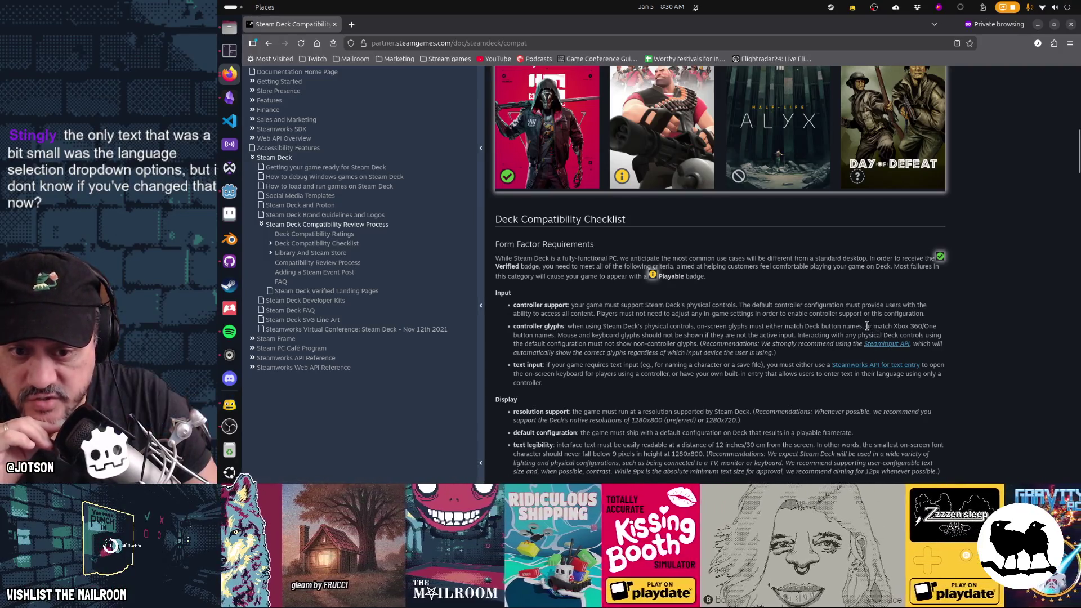
drag(867, 326, 920, 327)
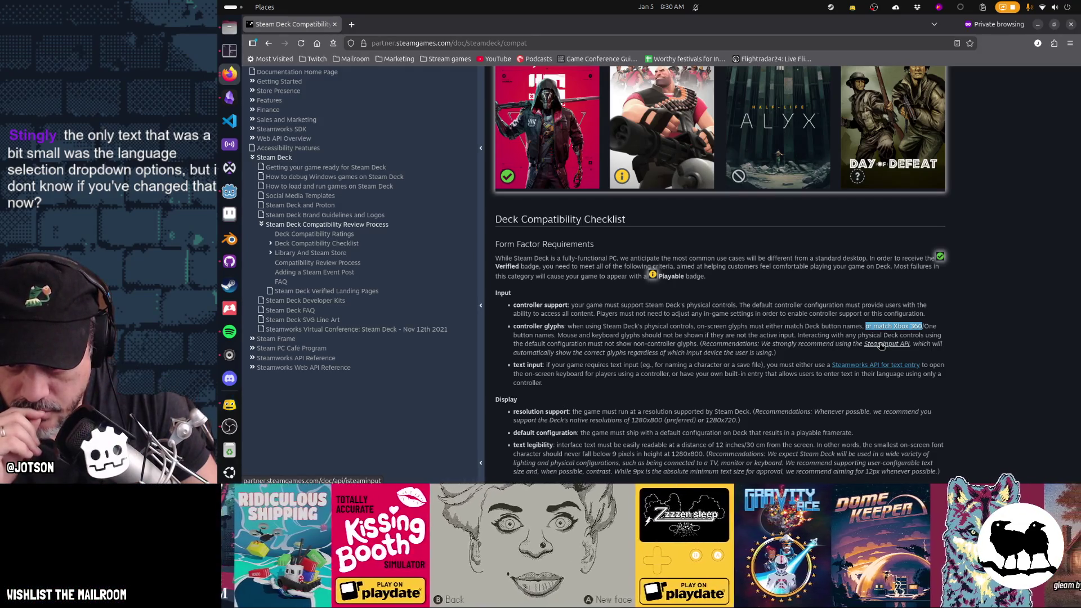
Step: Scroll through the whole review-process page to its footer and back up to the introduction
scroll(882, 346, down, 10)
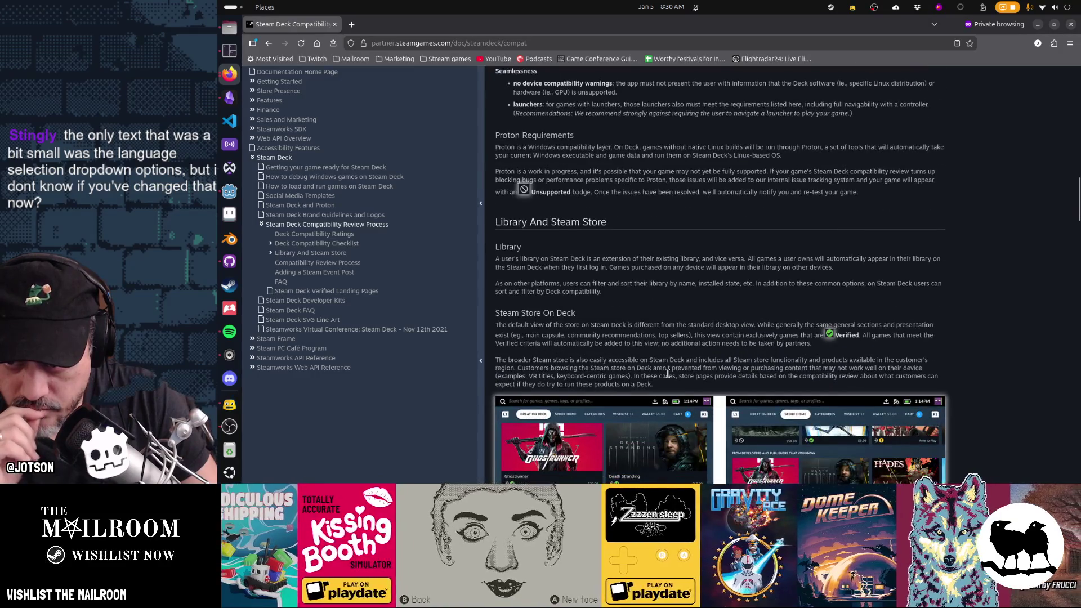
scroll(667, 374, down, 10)
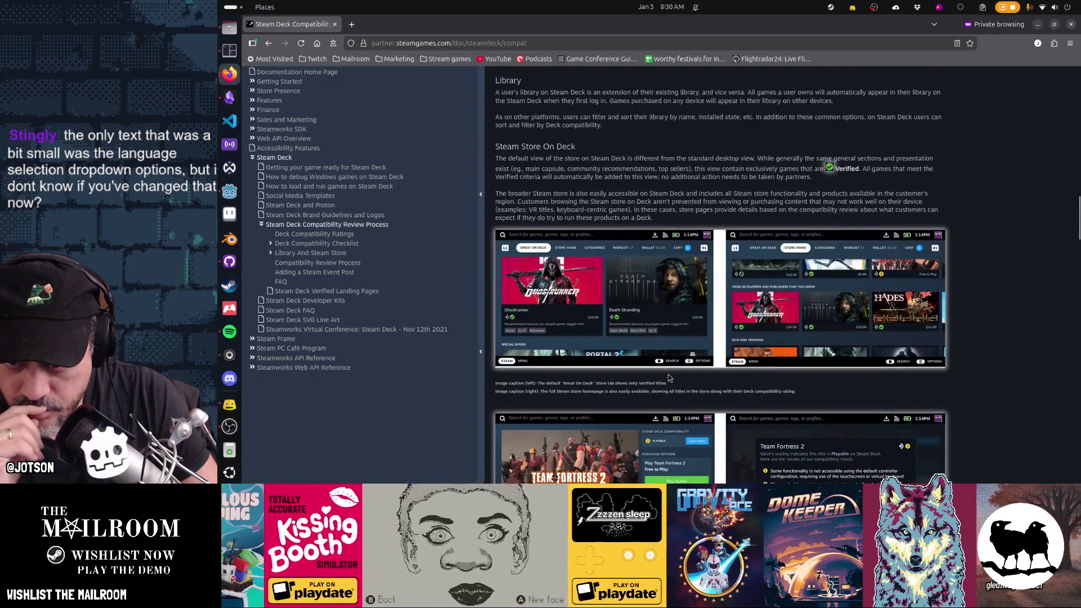
scroll(667, 377, up, 15)
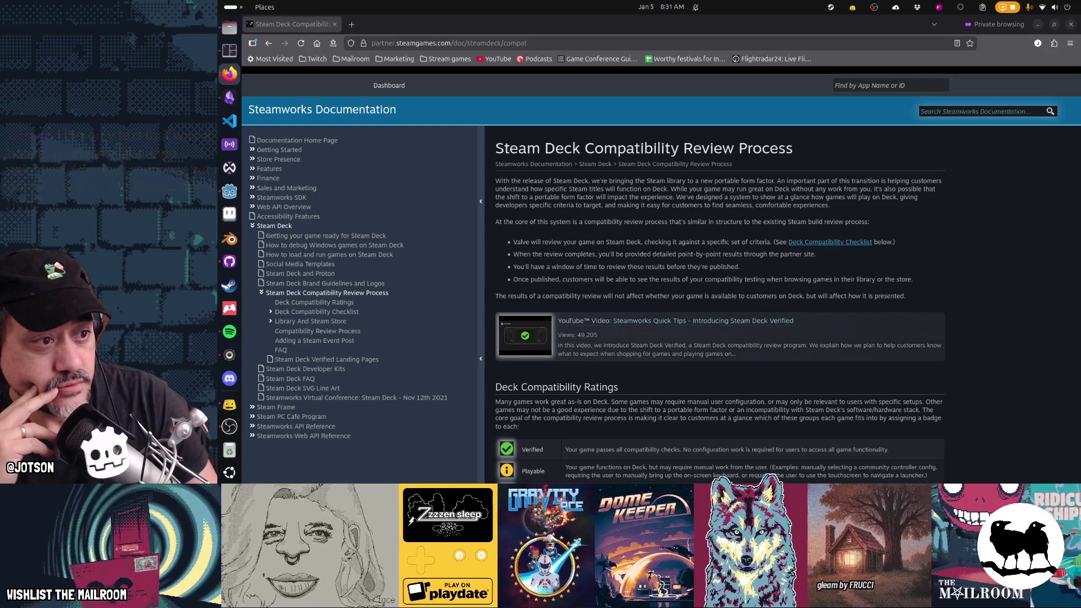
click(765, 246)
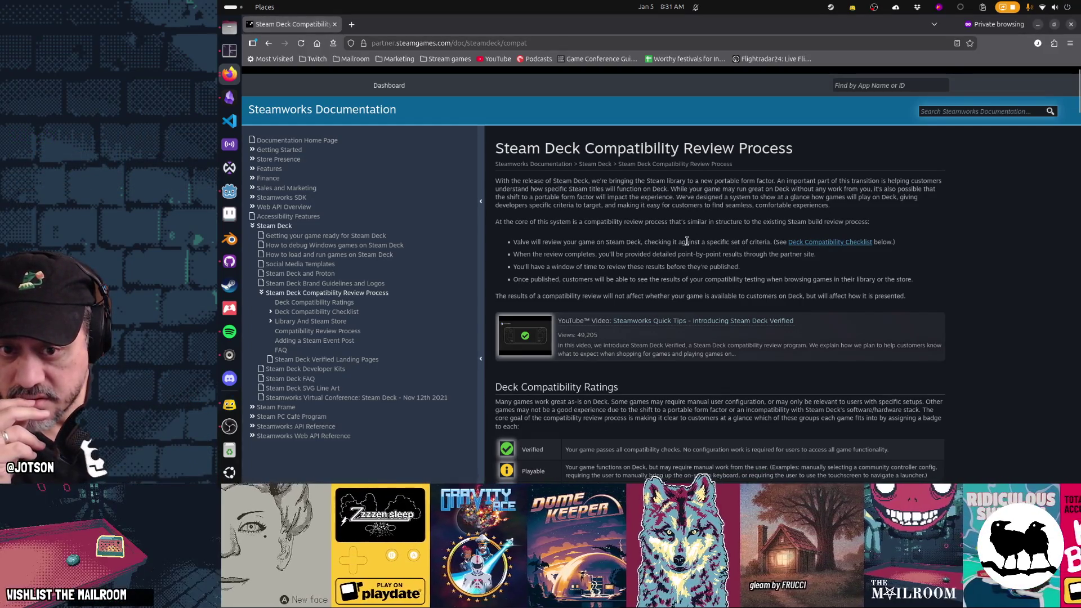
scroll(688, 245, down, 5)
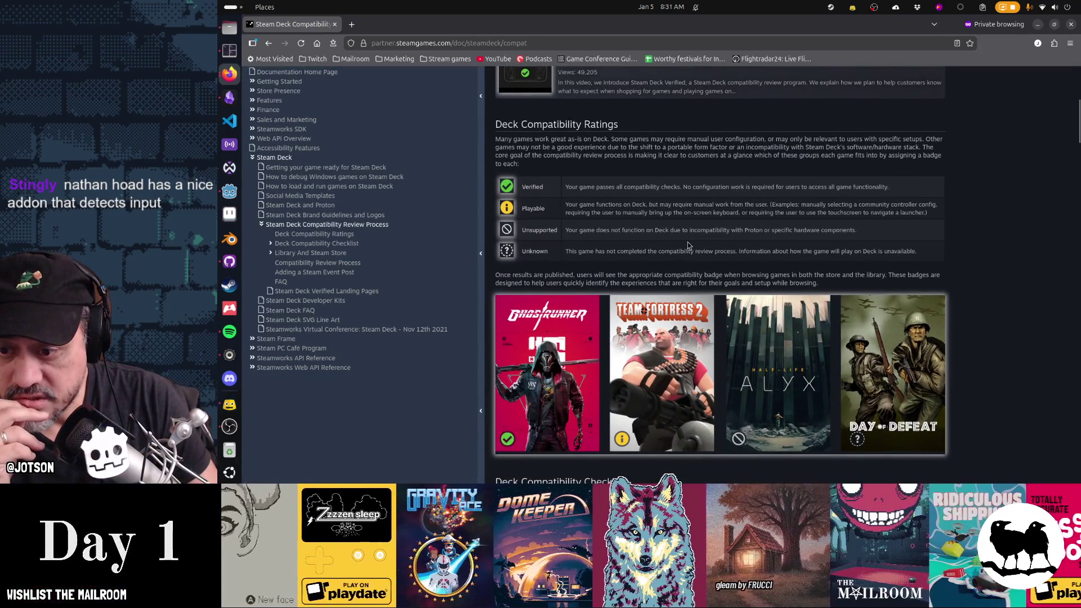
scroll(671, 231, down, 3)
scroll(662, 222, down, 5)
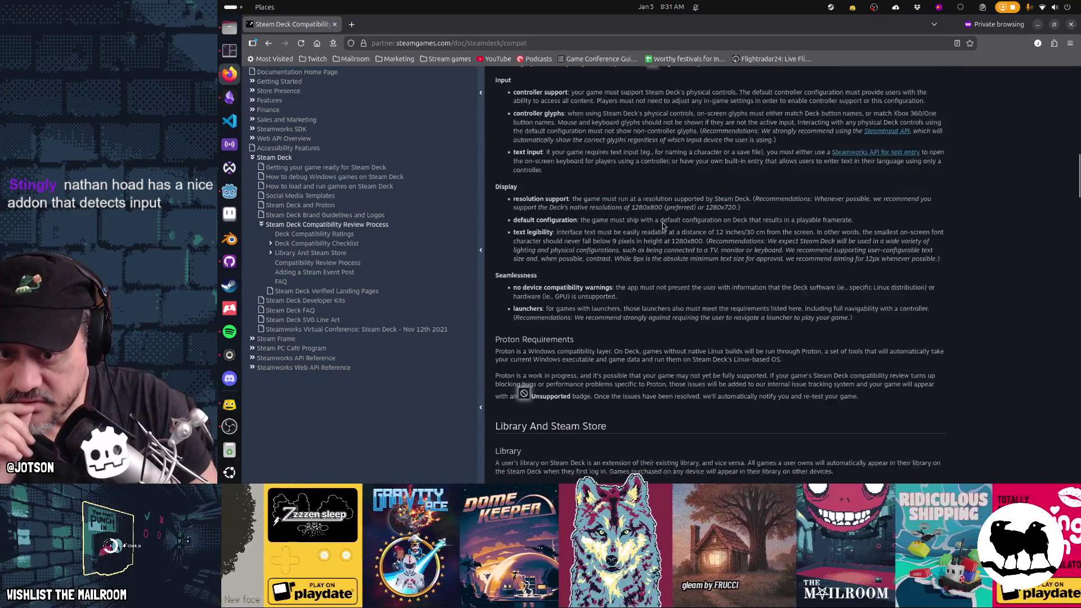
scroll(662, 221, down, 20)
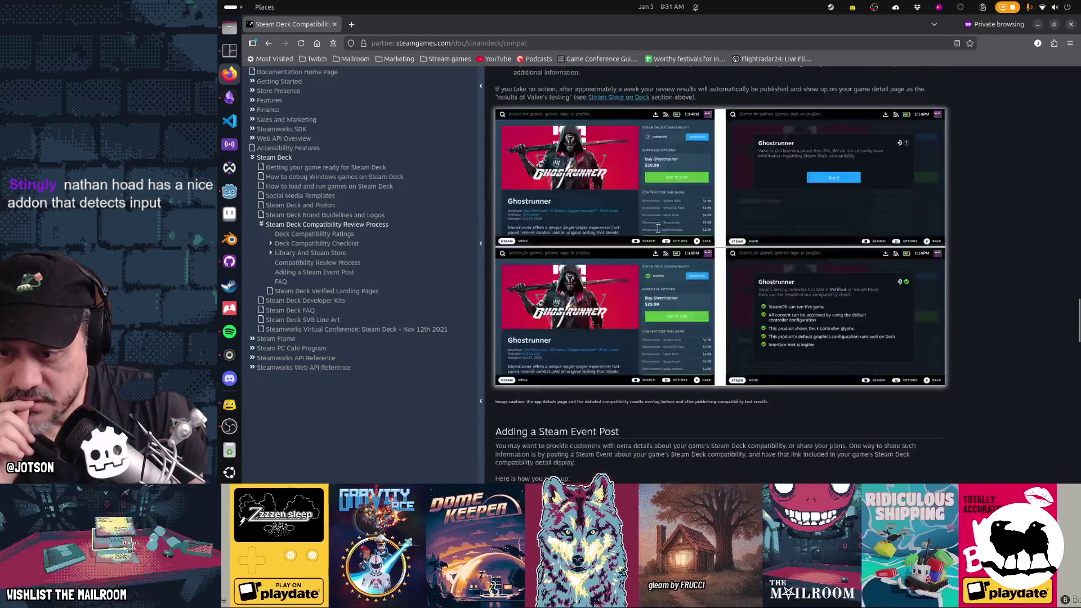
scroll(659, 229, up, 20)
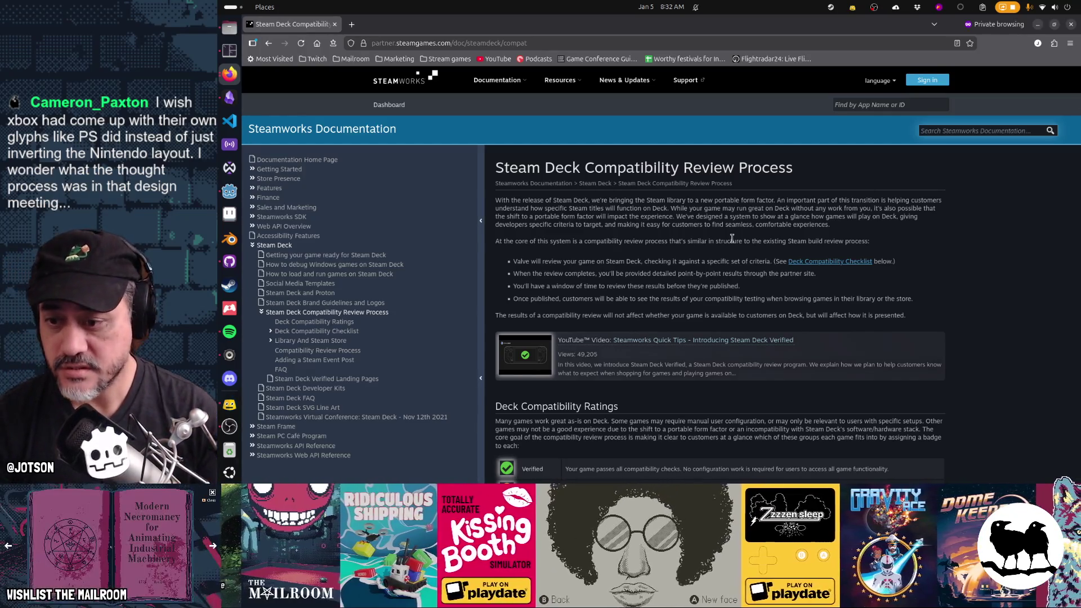
scroll(732, 239, down, 1)
scroll(732, 239, down, 8)
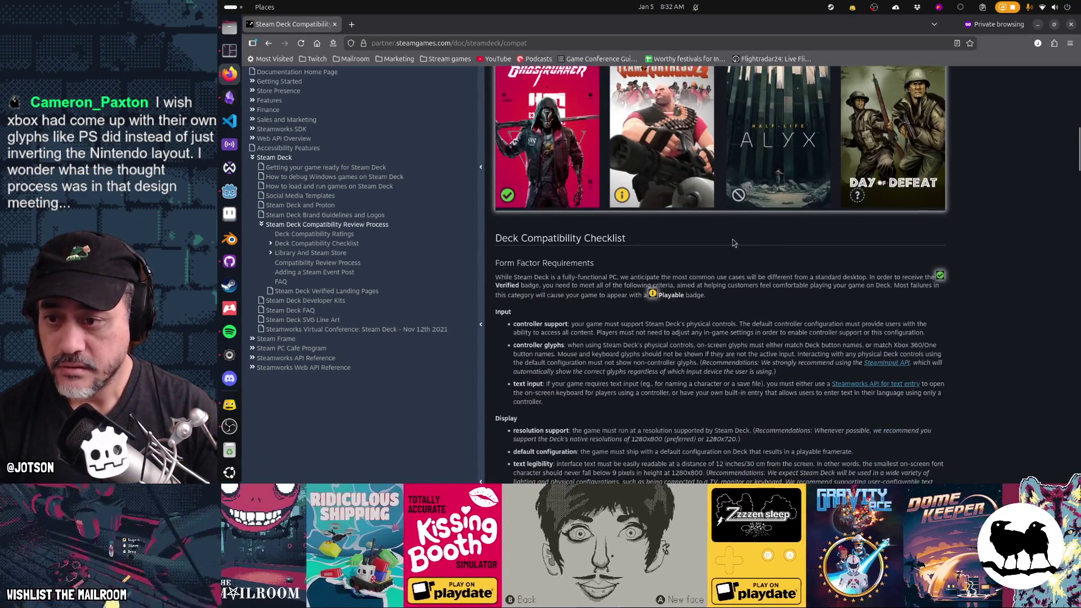
scroll(734, 243, up, 2)
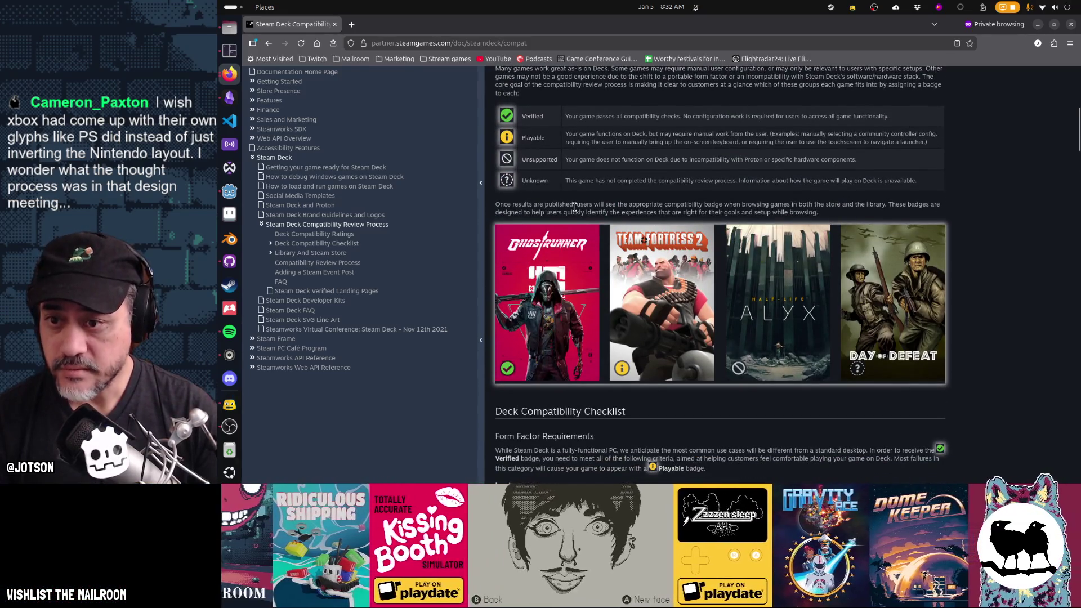
scroll(605, 212, up, 4)
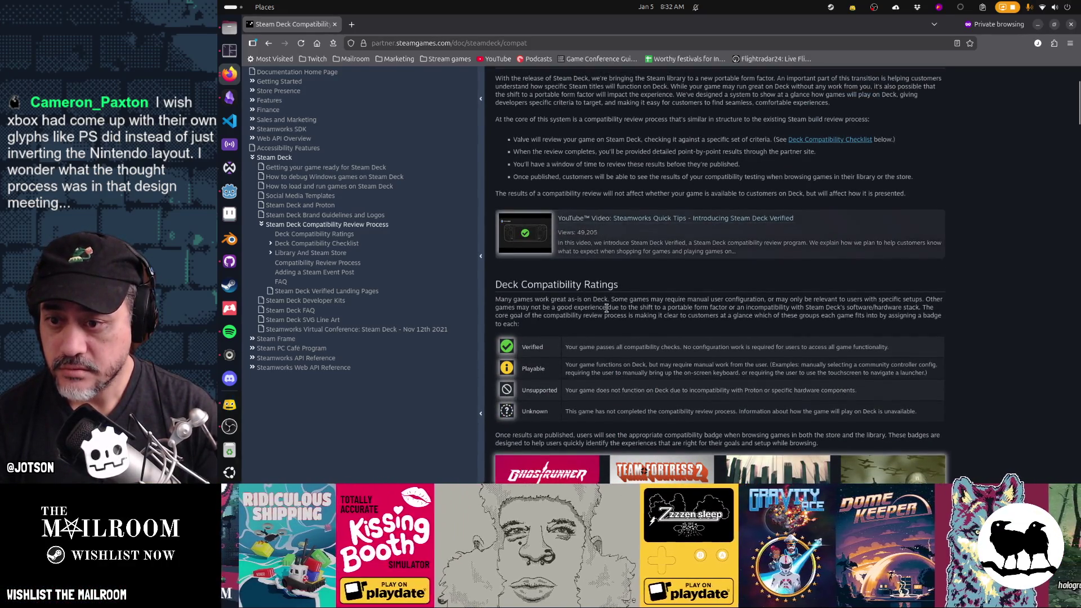
scroll(532, 237, up, 2)
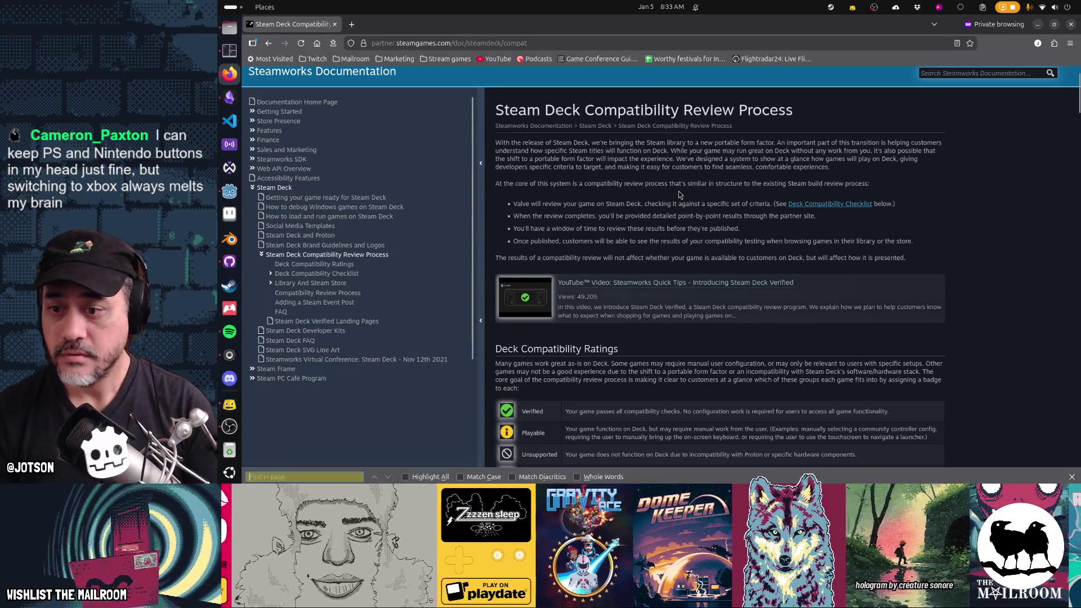
Step: Find 'review' on the page, stepping through six matches, and scroll to the Compatibility Review Process heading
key(ctrl+f)
text(review)
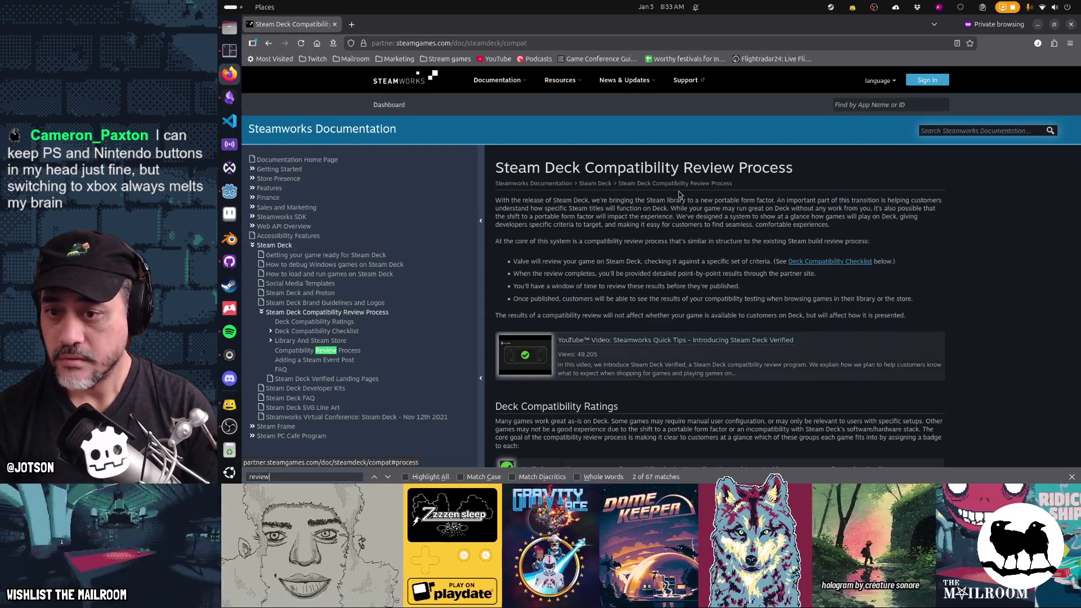
key(Return)
key(Return)
key(Return)
key(Return)
key(Return)
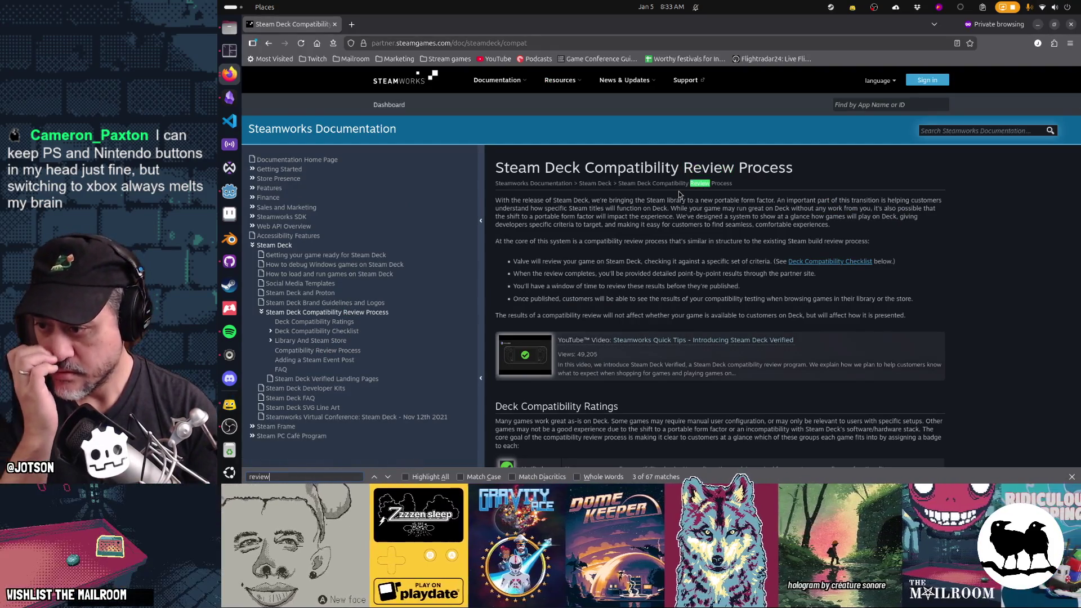
key(Return)
key(Return)
key(Return)
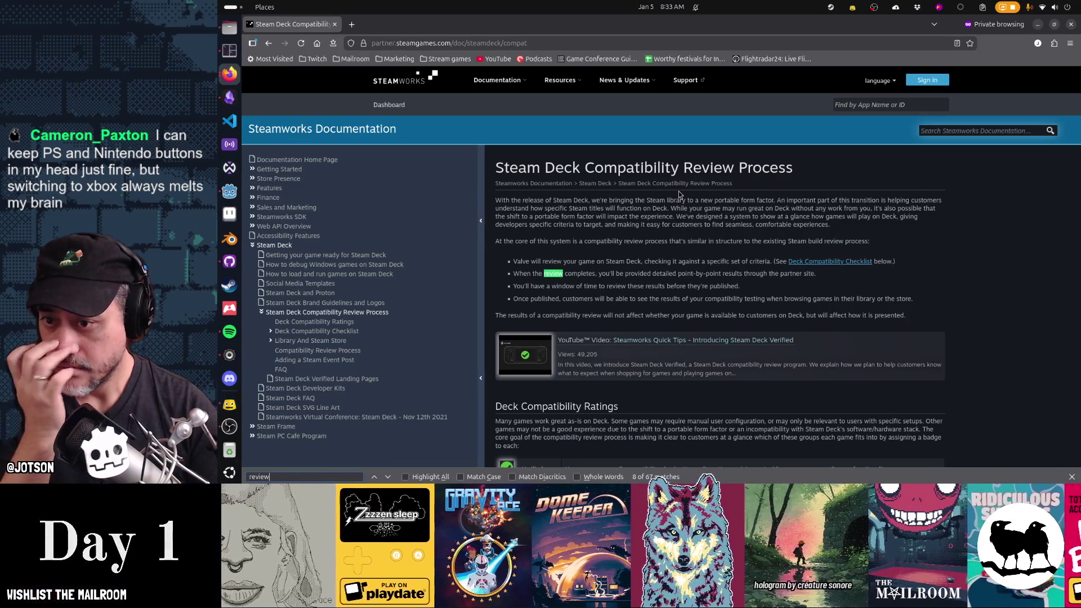
key(Return)
key(Return)
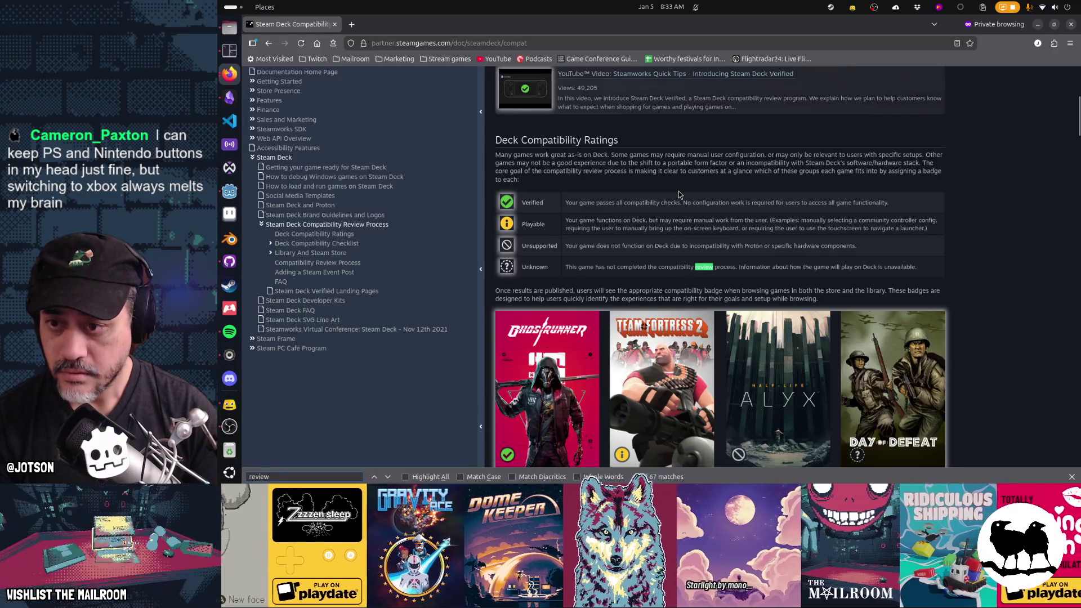
key(Return)
key(Return)
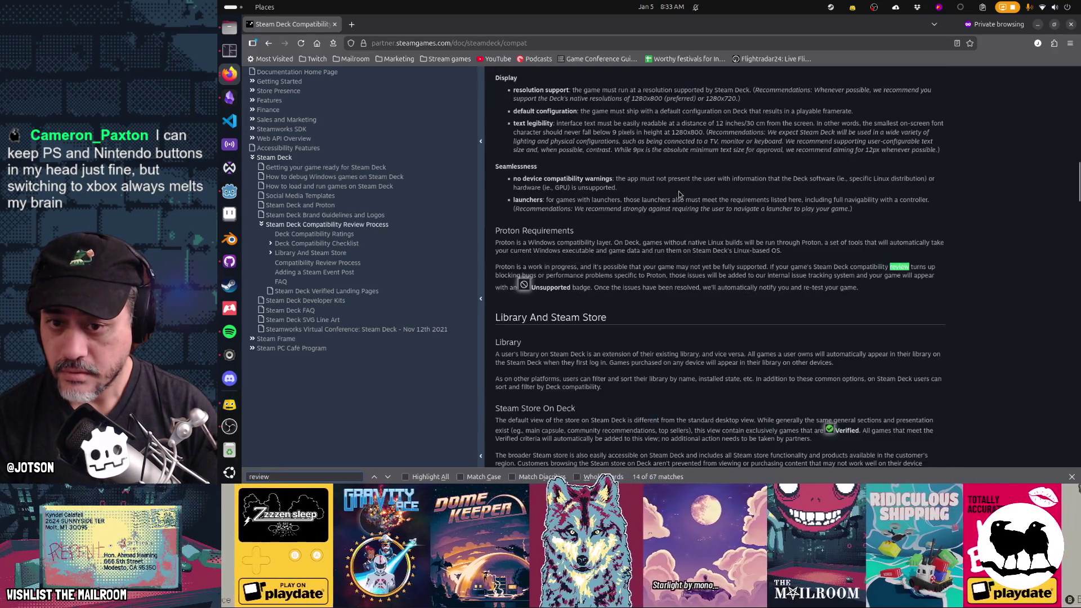
key(Return)
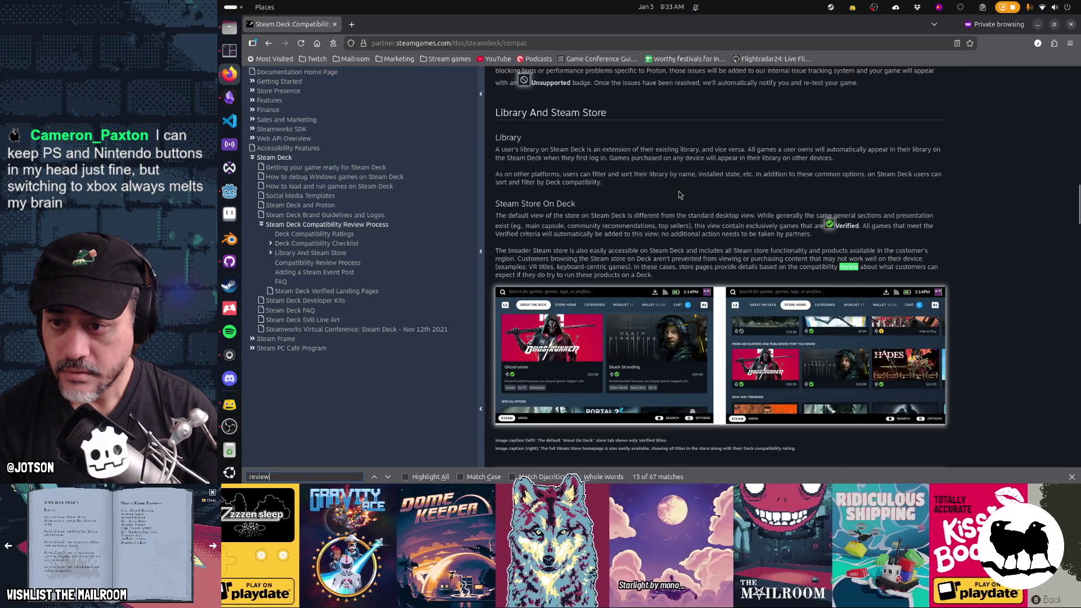
key(Return)
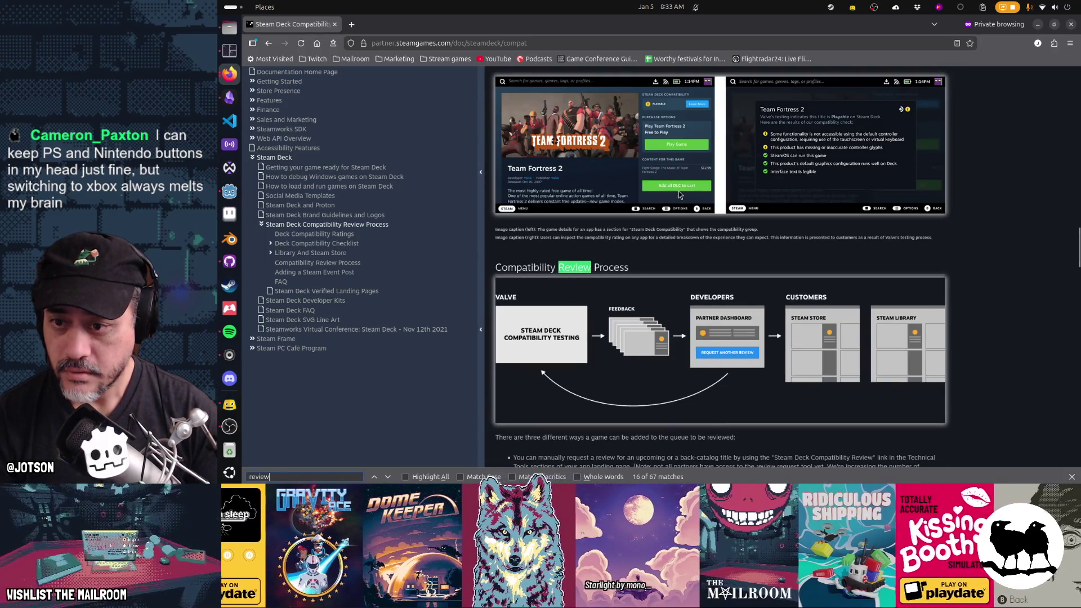
scroll(746, 233, down, 3)
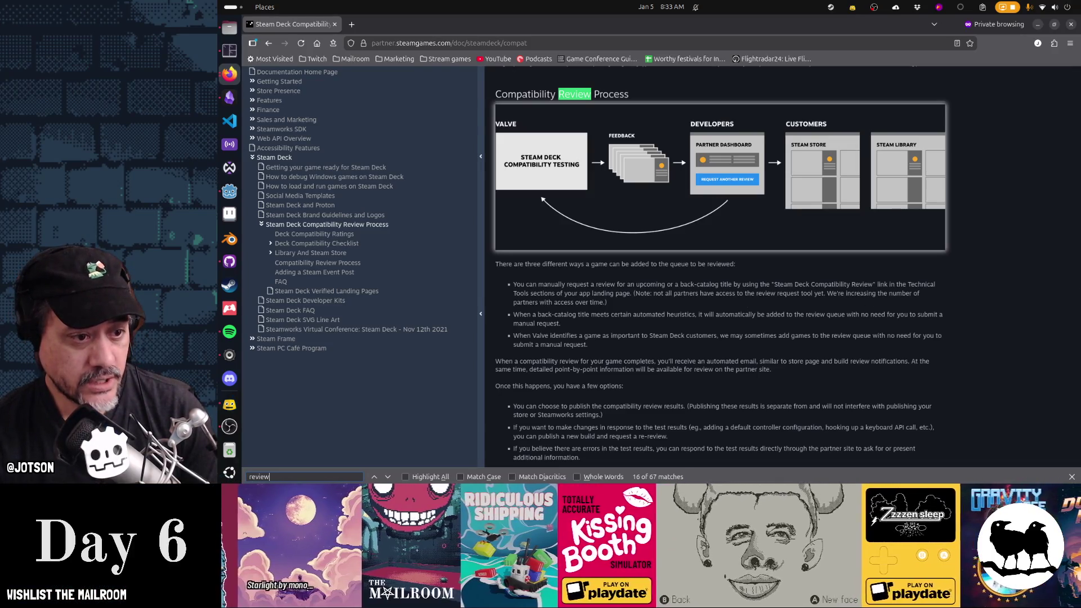
key(alt+Tab)
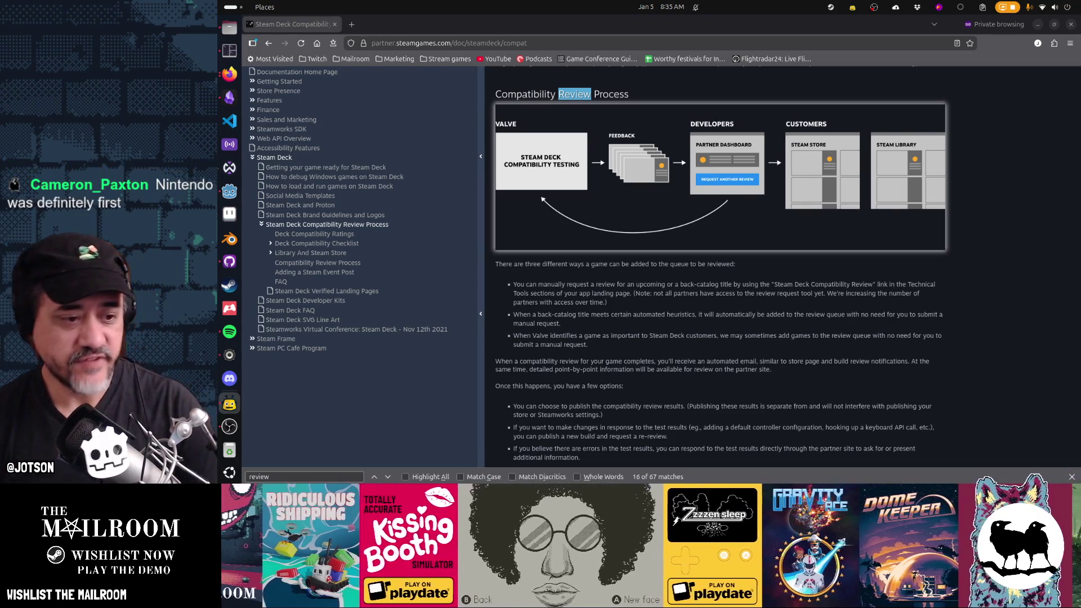
key(alt+Tab)
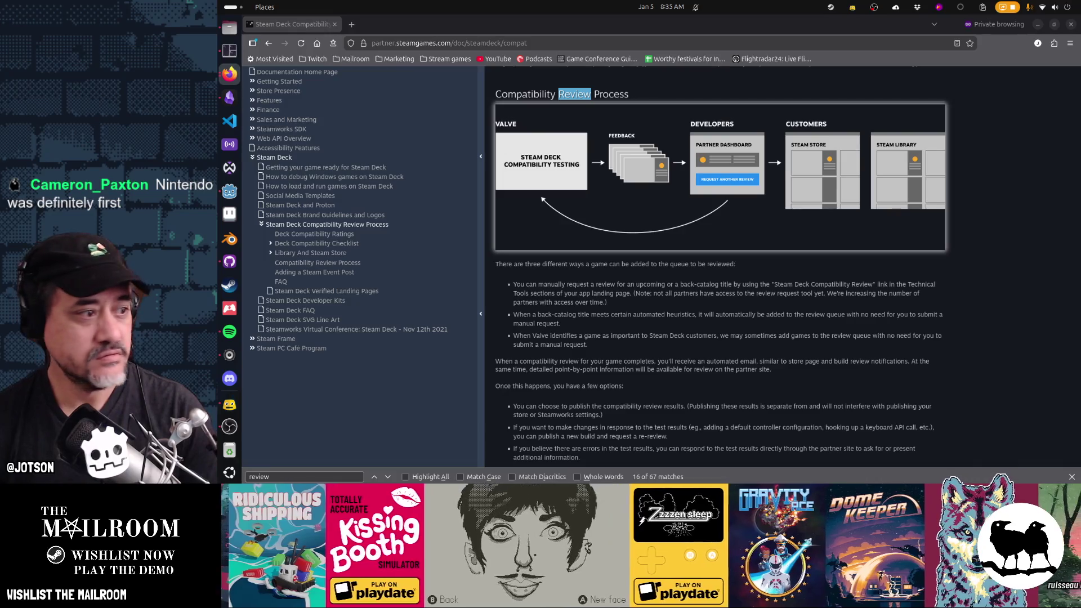